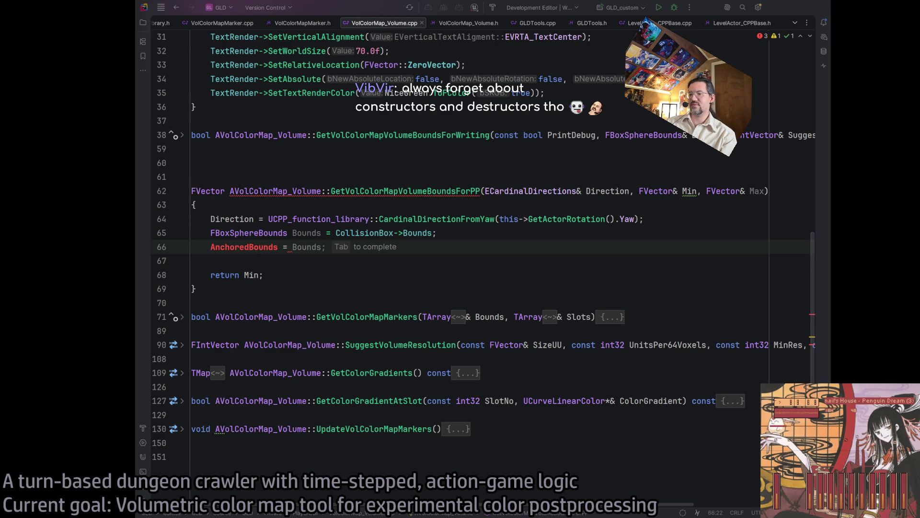
Retype the AnchoredBounds variable on line 66, then delete the whole line, leaving it blank
click(445, 246)
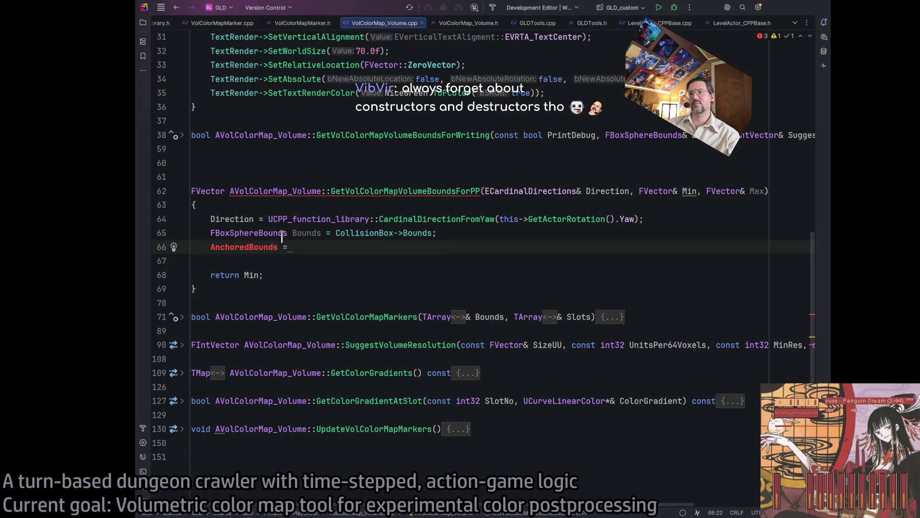
drag(310, 247, 204, 247)
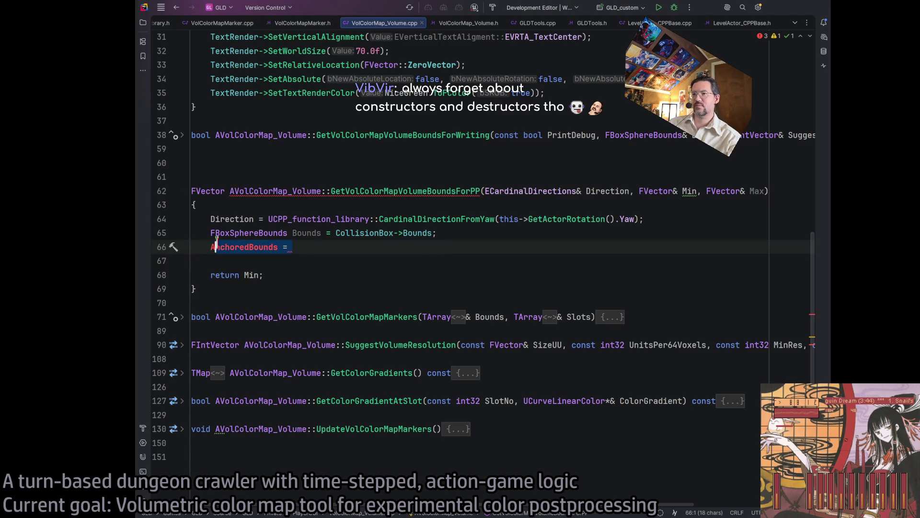
text(Anchored)
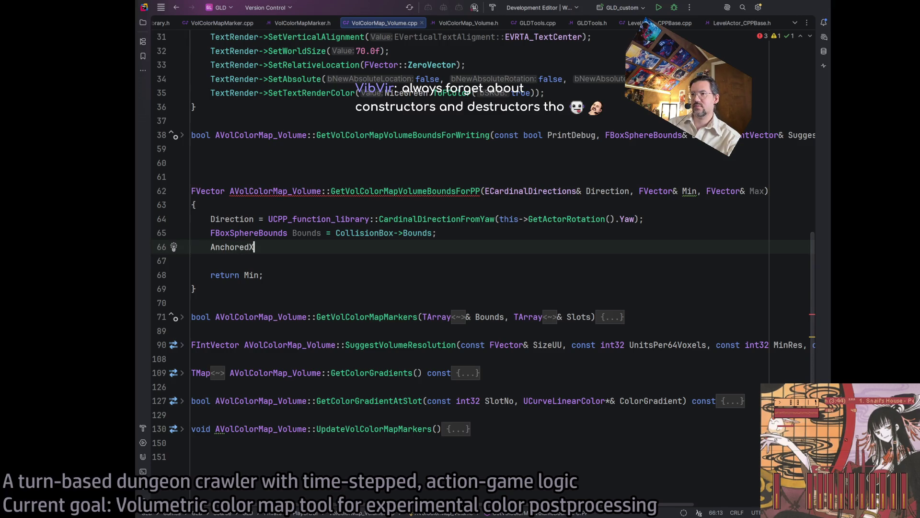
key(BackSpace)
key(BackSpace)
key(BackSpace)
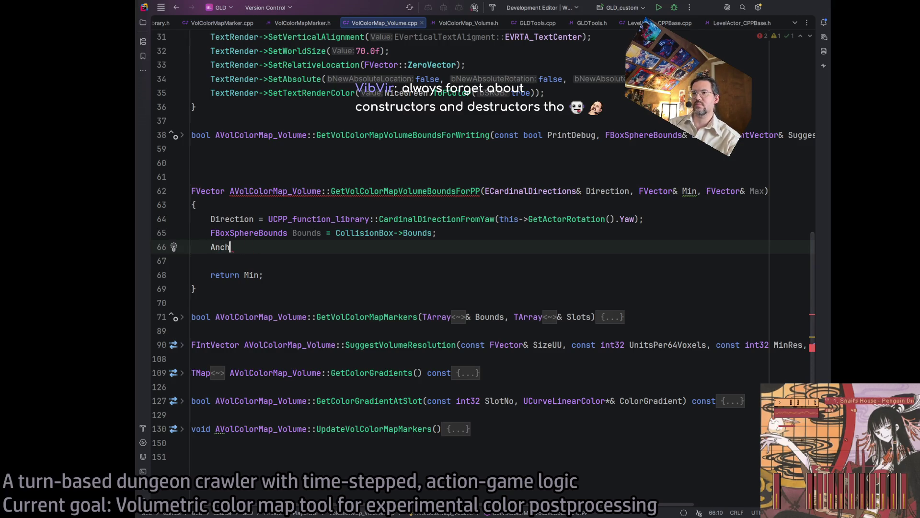
text(double AnchoredX =)
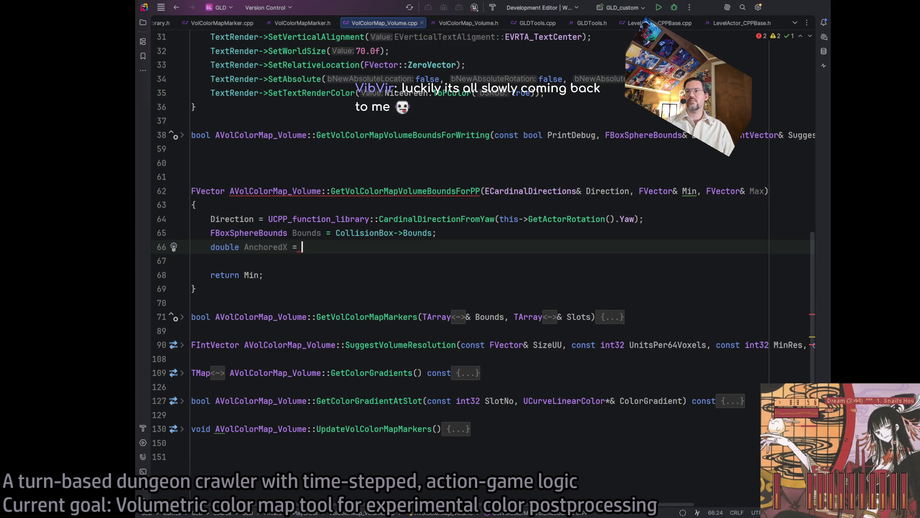
key(BackSpace)
key(BackSpace)
key(BackSpace)
text(Bounds =)
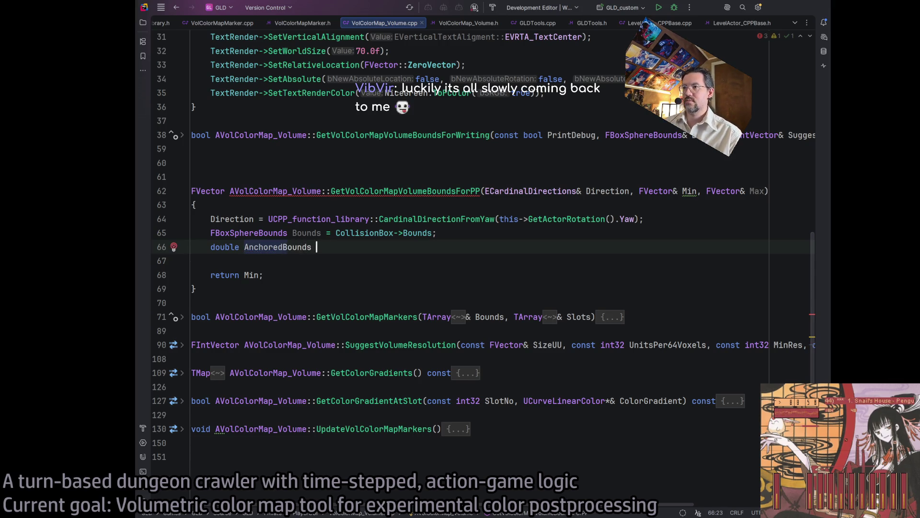
key(BackSpace)
key(BackSpace)
key(BackSpace)
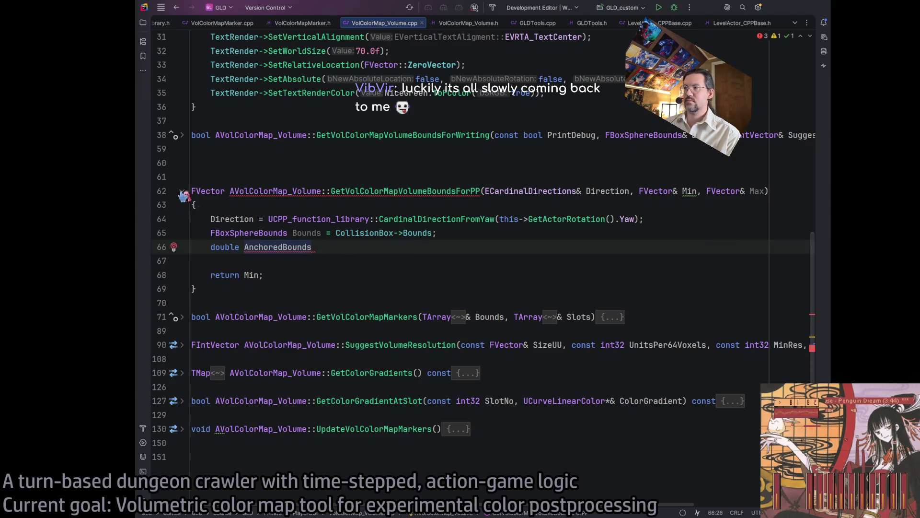
click(162, 250)
key(BackSpace)
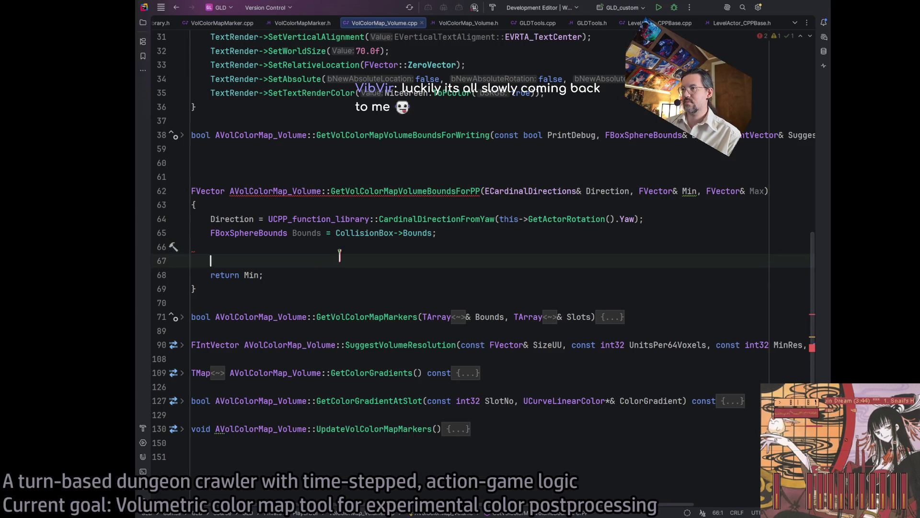
Add a stub 'case' line in GetVolColorMapVolumeBoundsForPP and check the library and marker headers
key(Return)
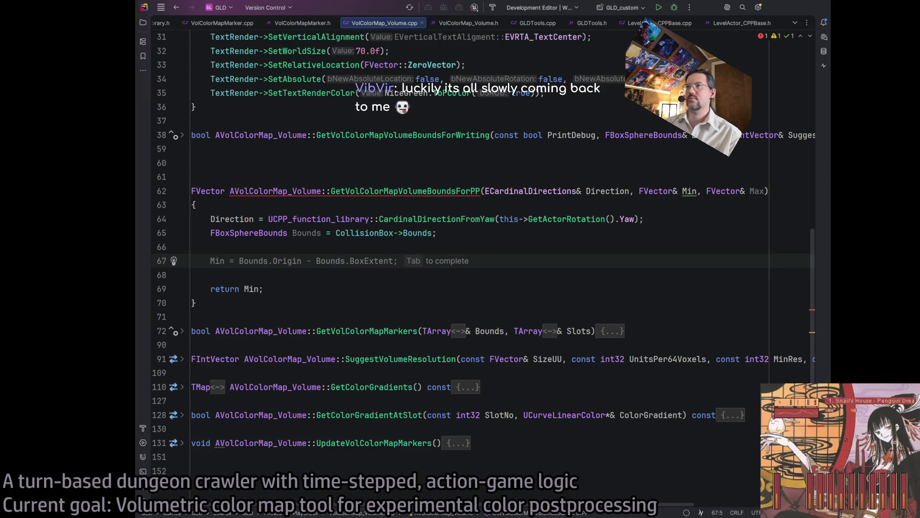
text(case)
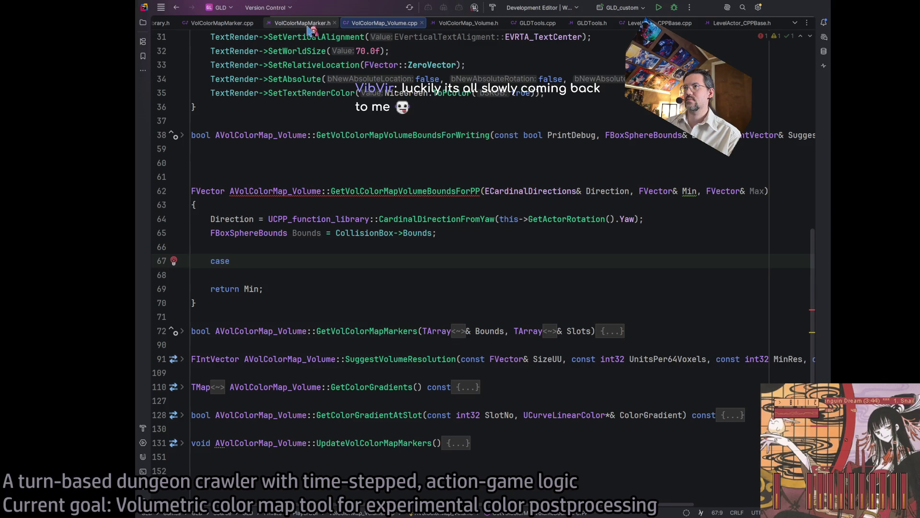
scroll(309, 30, up, 3)
click(273, 28)
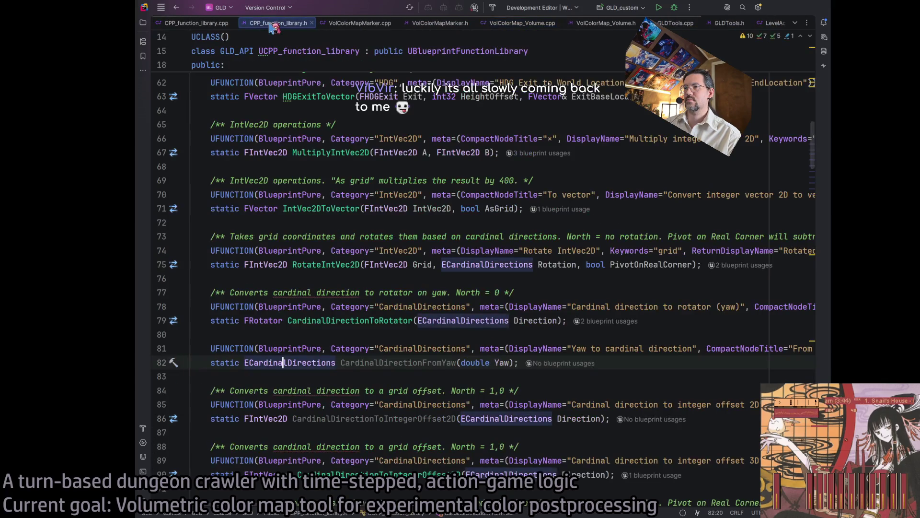
click(446, 26)
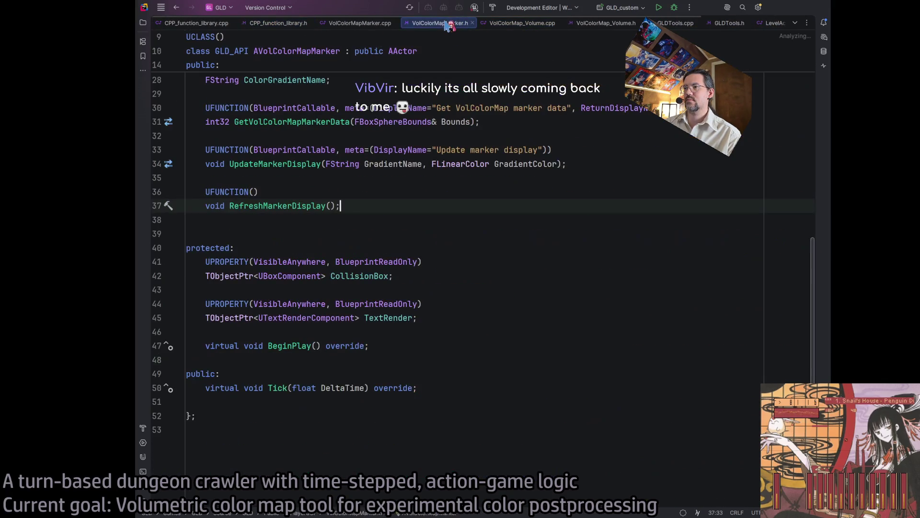
click(520, 23)
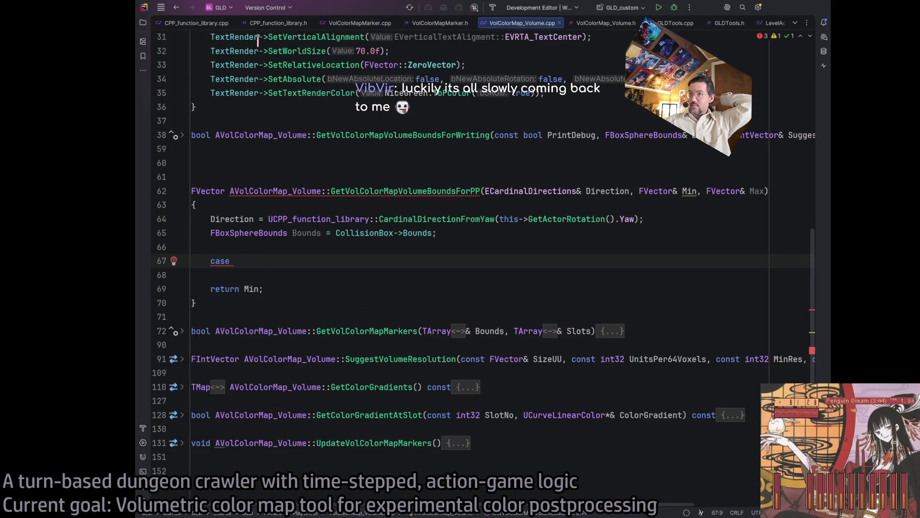
Copy the Direction switch block (lines 309–319) from CPP_function_library.cpp and return to VolColorMap_Volume.cpp
click(282, 24)
click(196, 23)
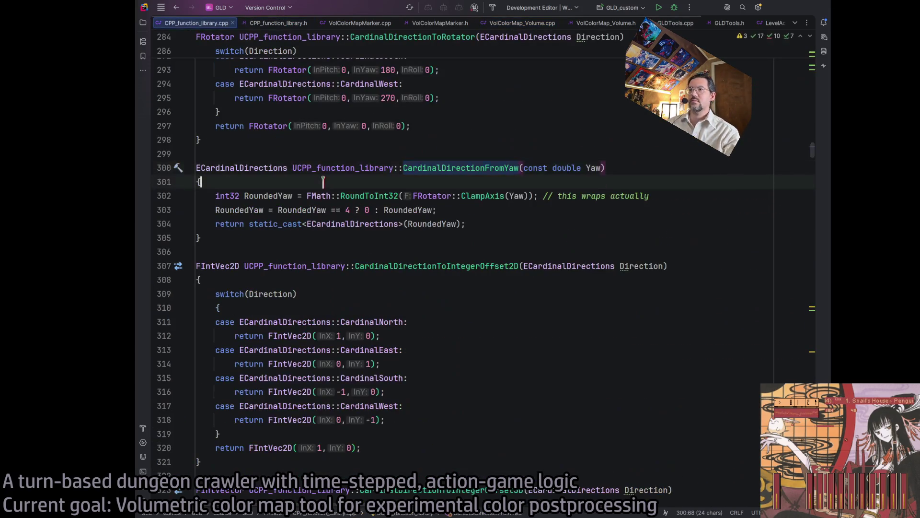
drag(222, 434, 195, 321)
click(349, 377)
drag(222, 434, 160, 300)
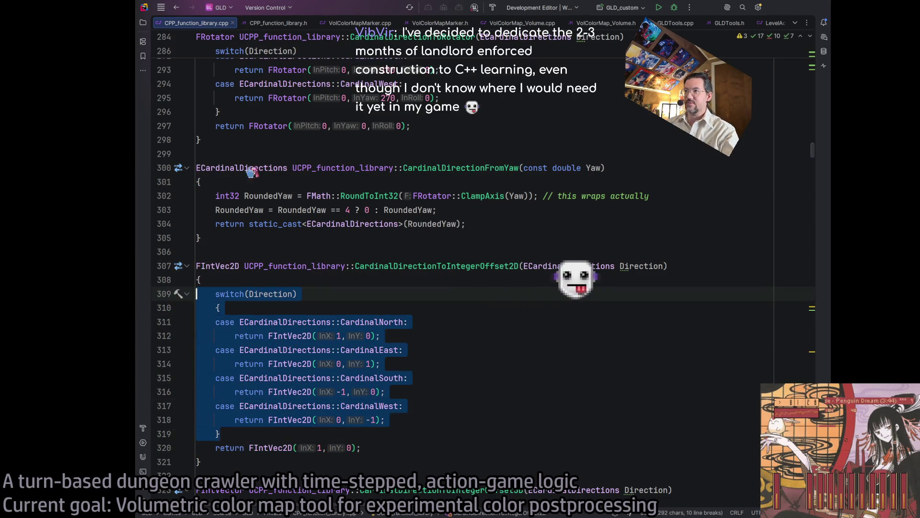
click(359, 23)
click(440, 23)
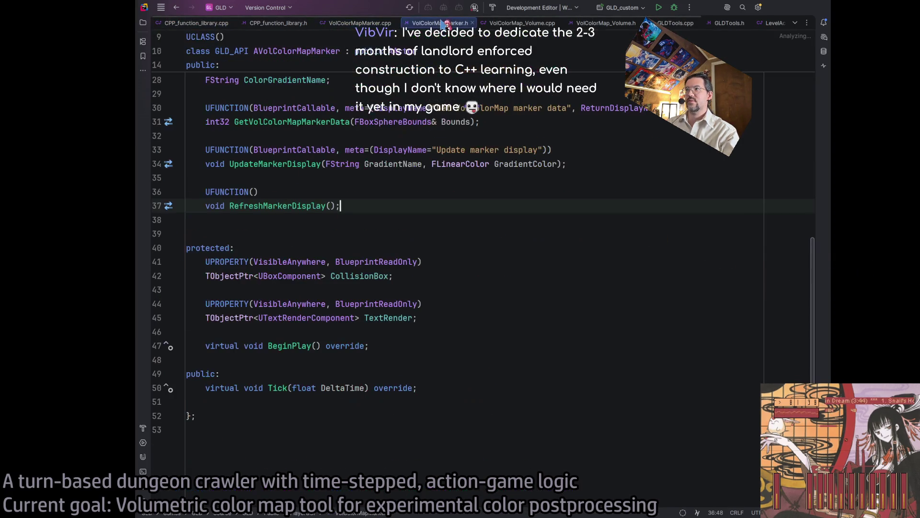
click(512, 23)
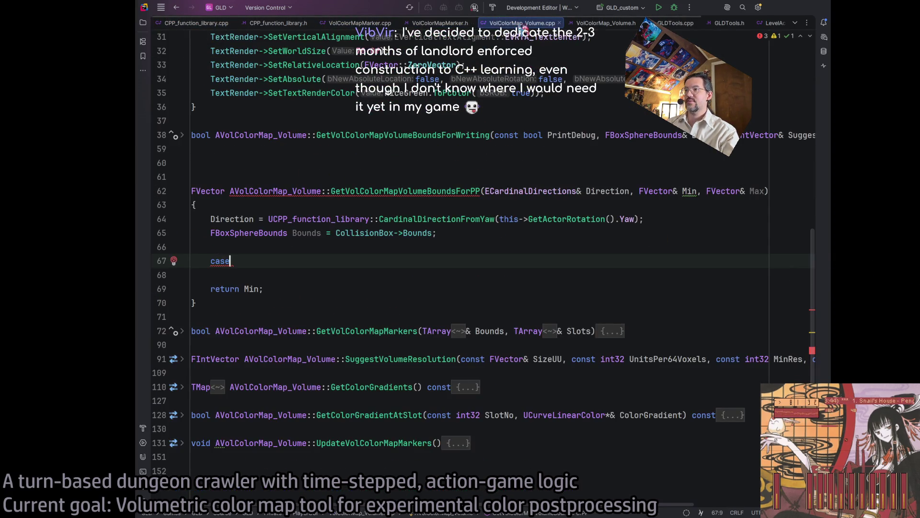
key(shift+Home)
Paste the Direction switch over the stub case line and delete the CardinalNorth return statement
text(switch(Direction)     {     case ECardinalDirections::CardinalNorth:         return FIntVec2D(1,0);     case ECardinalDirections::CardinalEast:         return FIntVec2D(0,1);     case ECardinalDirections::CardinalSouth:         return FIntVec2D(-1,0);     case ECardinalDirections::CardinalWest:         return FIntVec2D(0,-1);     })
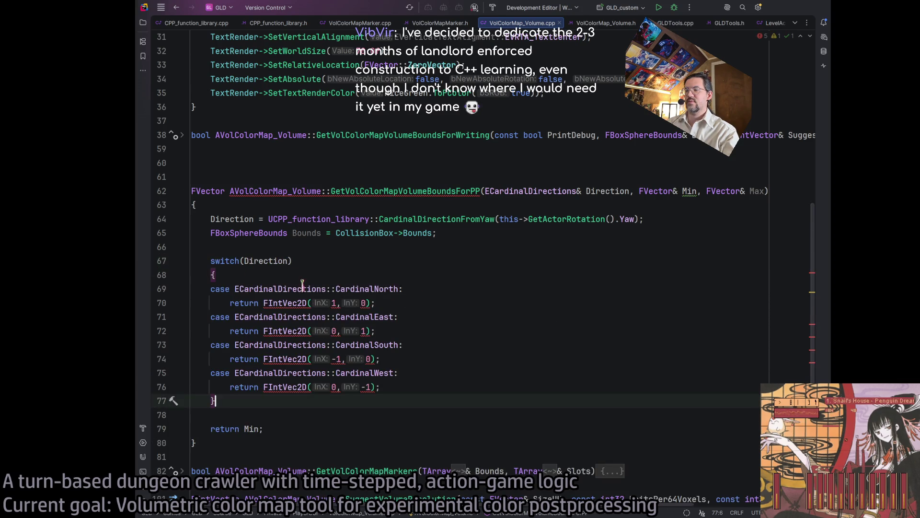
click(429, 301)
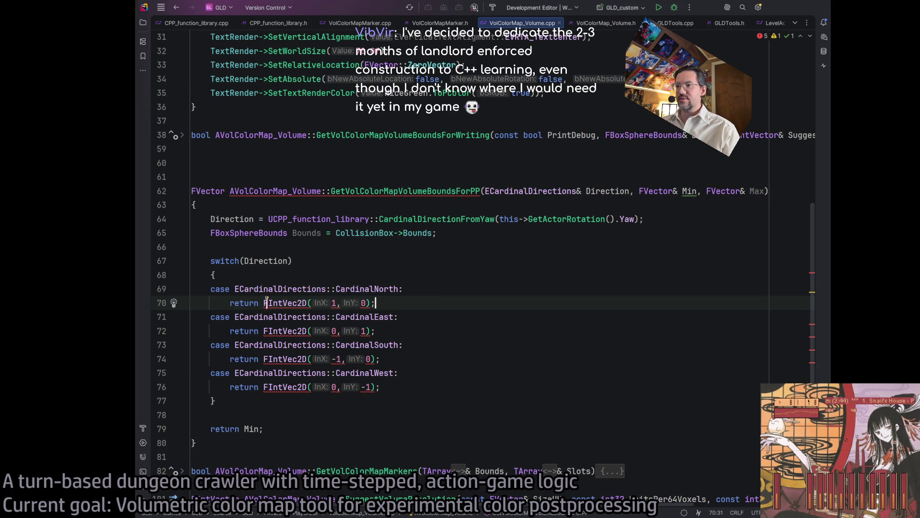
drag(263, 302, 231, 317)
drag(377, 303, 371, 303)
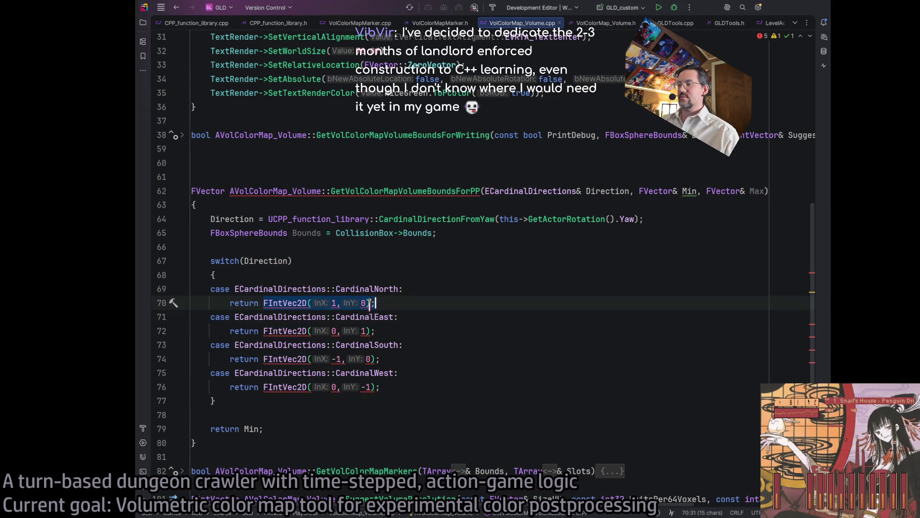
double_click(244, 303)
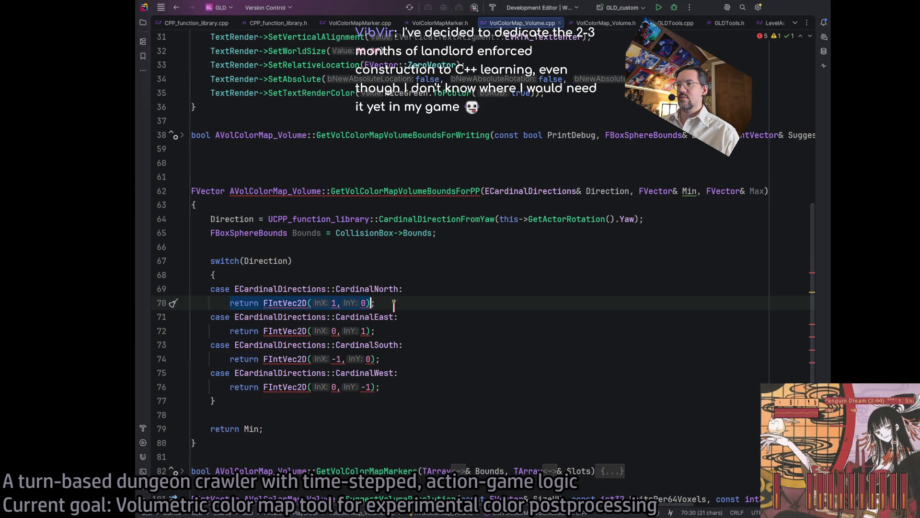
key(shift+End)
key(BackSpace)
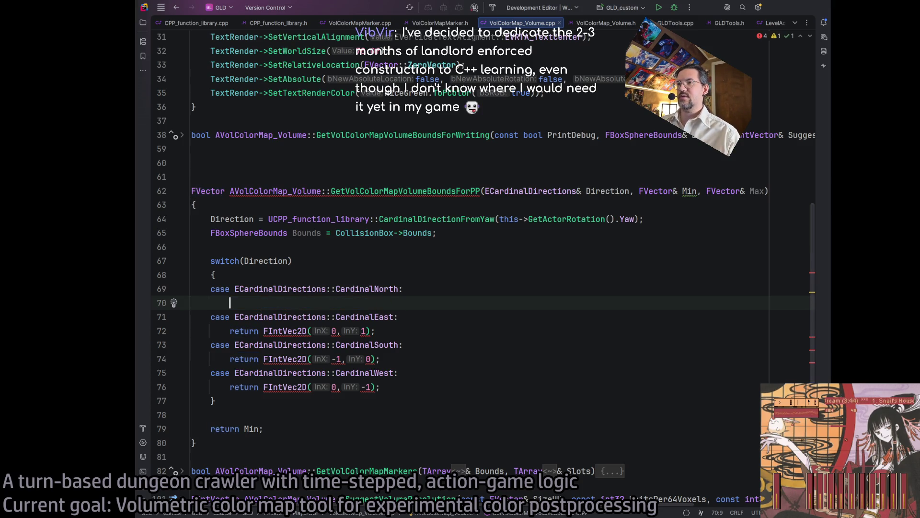
Insert a new line above the switch and start typing 'AnchoredExtent'
click(333, 246)
key(Return)
key(Return)
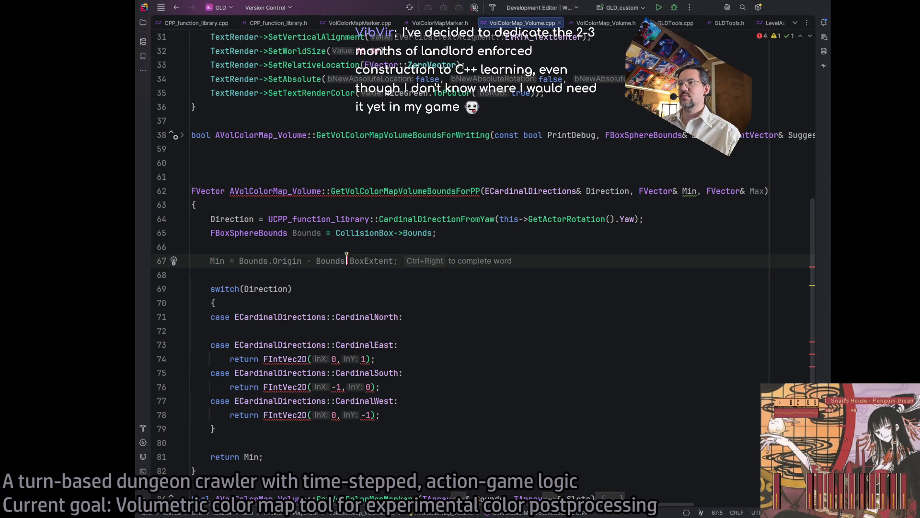
text(AnchoredExtent)
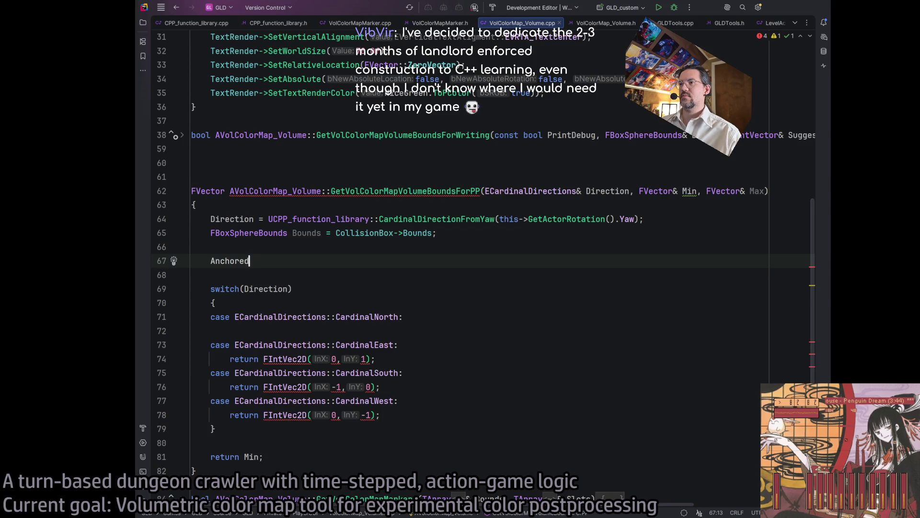
Declare FVector AnchoredFullExtents = Bounds.BoxExtent * 2; on line 67
key(BackSpace)
key(BackSpace)
key(BackSpace)
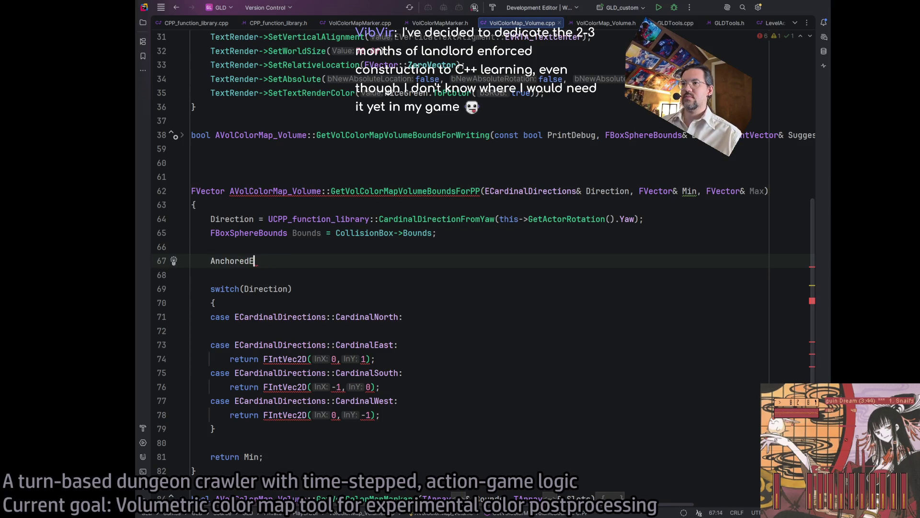
text(FullExtents =)
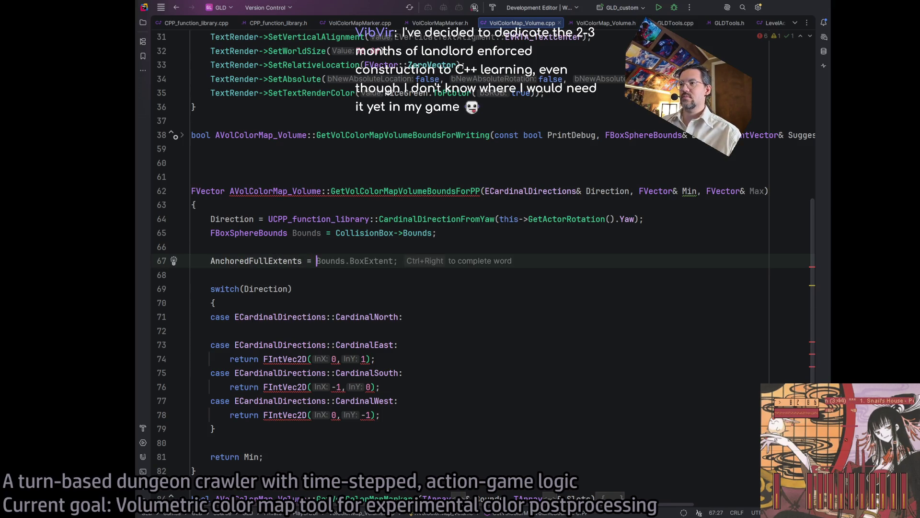
click(210, 261)
text(FVe)
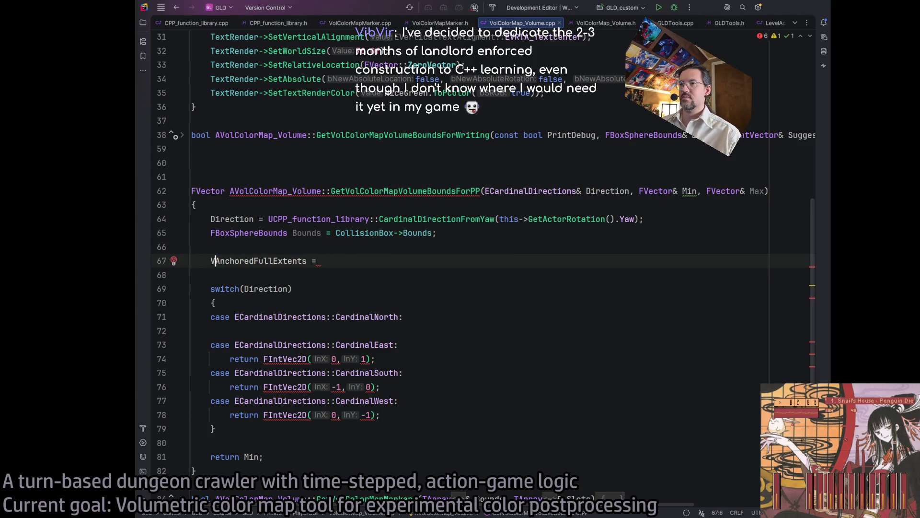
text(ctor)
click(428, 263)
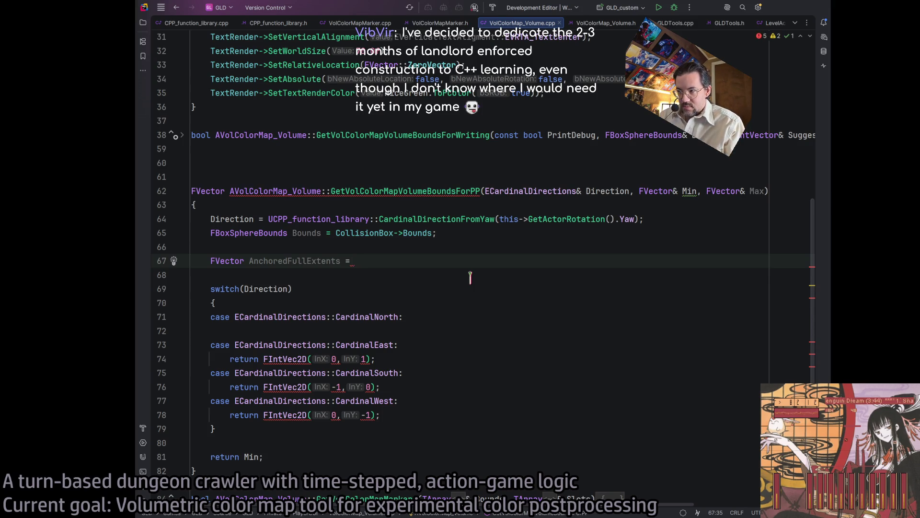
text(Bounds.)
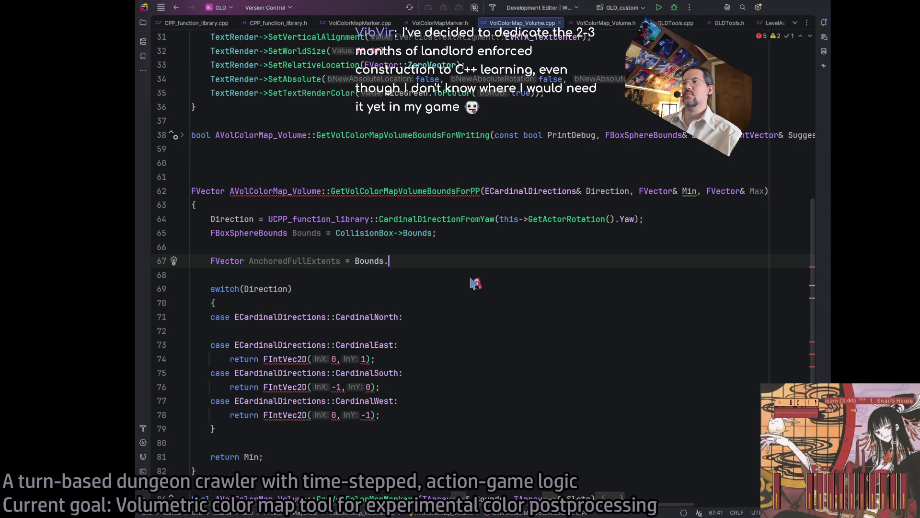
text(Box)
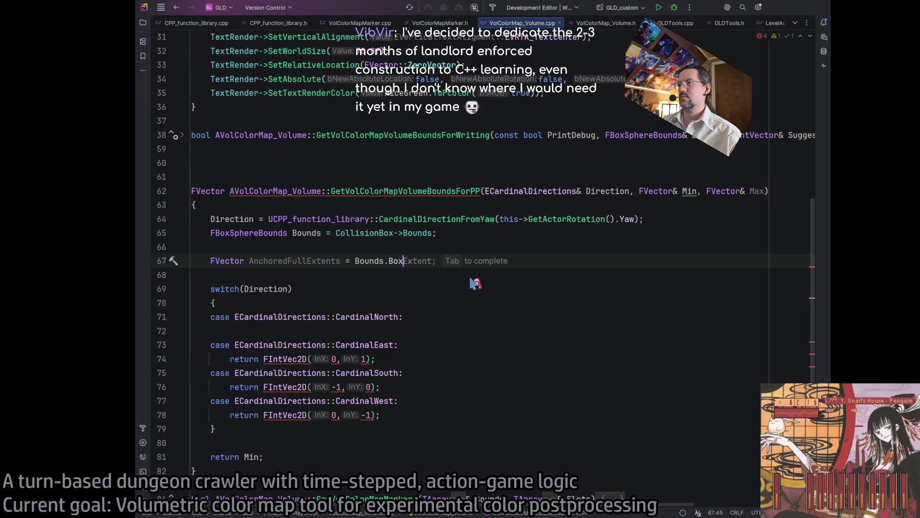
text(Extent * 2;)
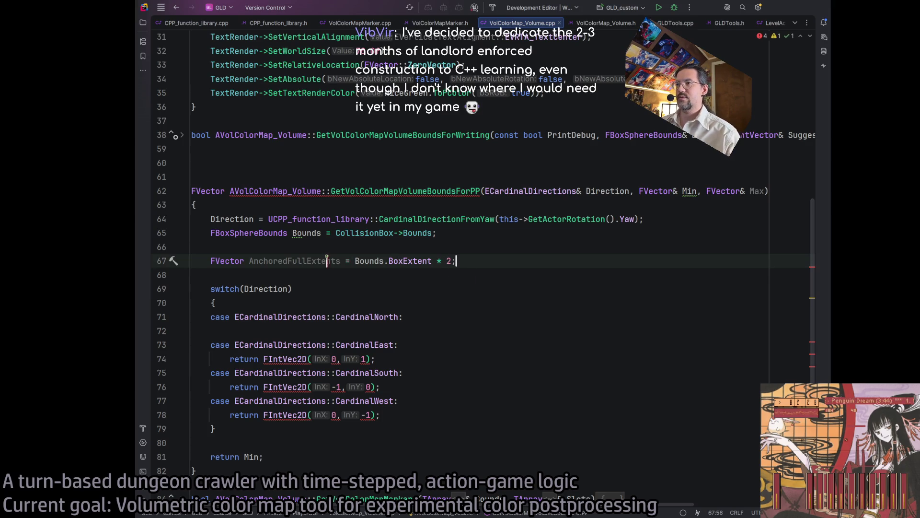
Rename AnchoredFullExtents to CornerAnchoredFullExtents and move into the CardinalNorth case
double_click(312, 262)
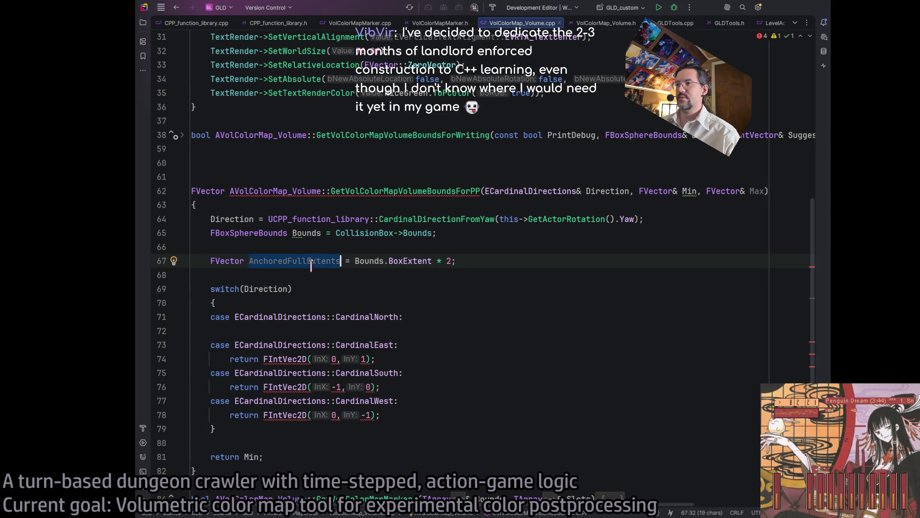
click(249, 261)
text(Corner)
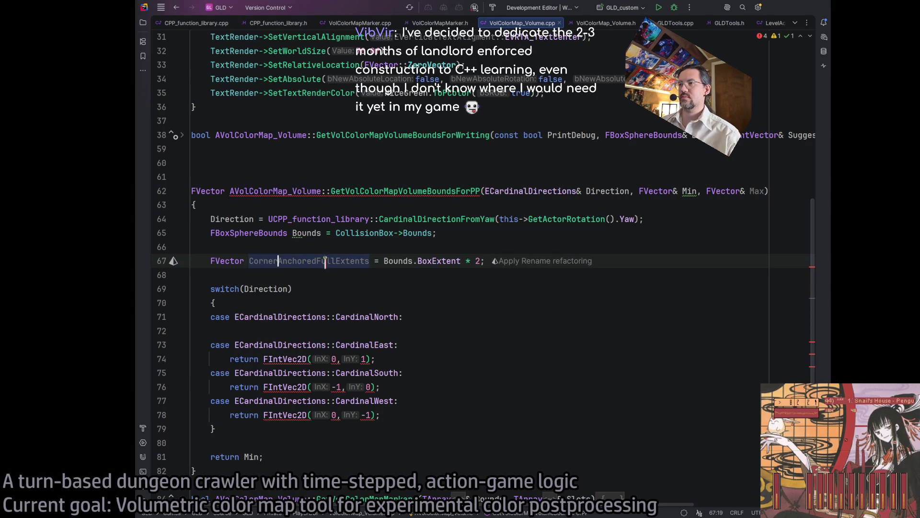
click(441, 290)
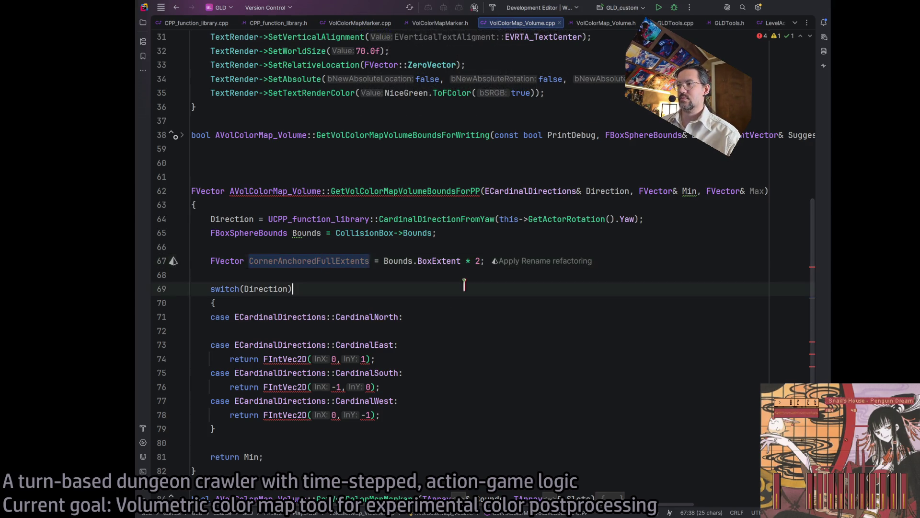
click(421, 330)
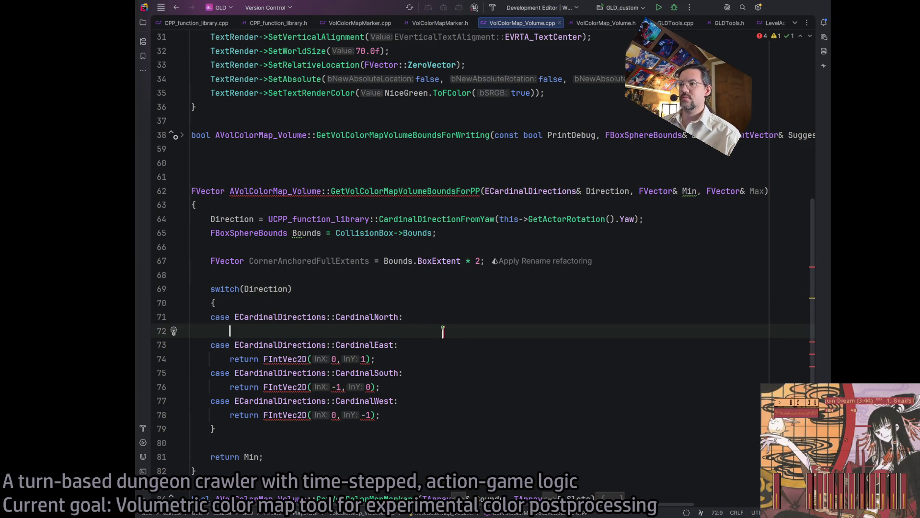
Add break; under CardinalNorth and replace CardinalEast's return with a CornerAnchoredFullExtents = FVector(...) assignment
text(break;)
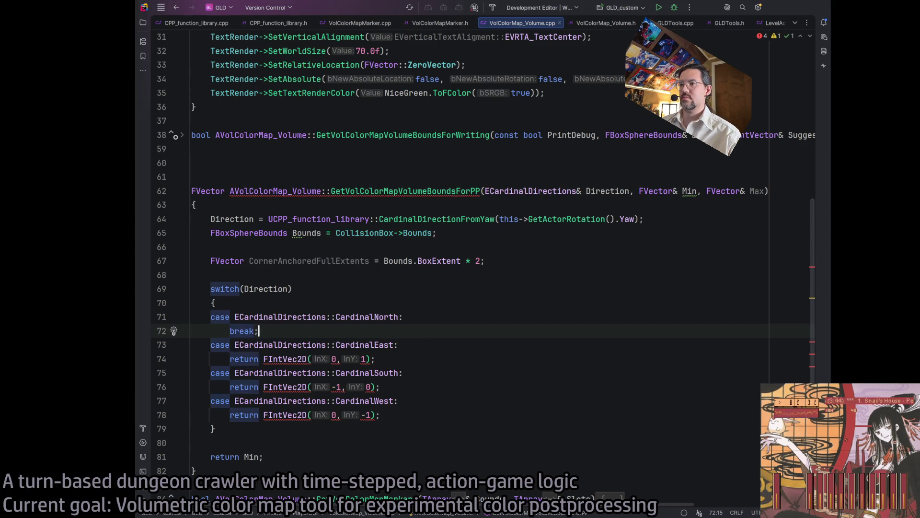
click(415, 358)
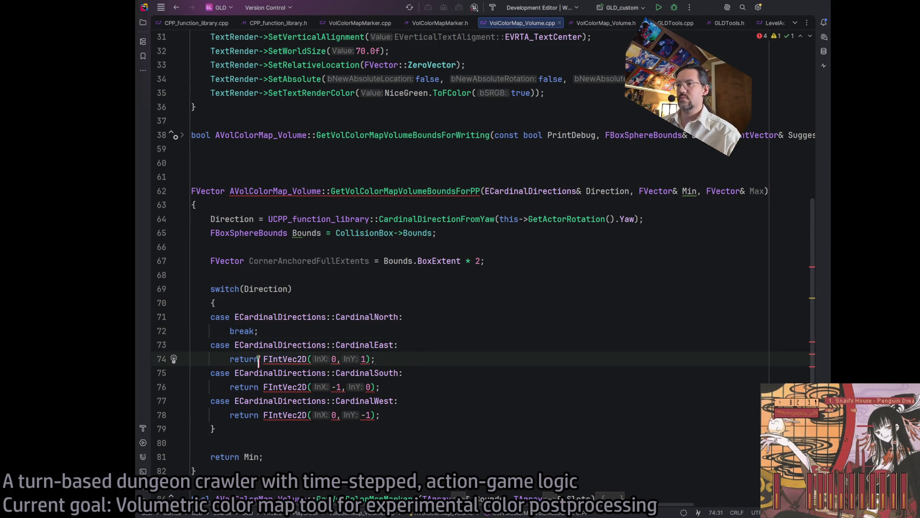
drag(231, 359, 392, 360)
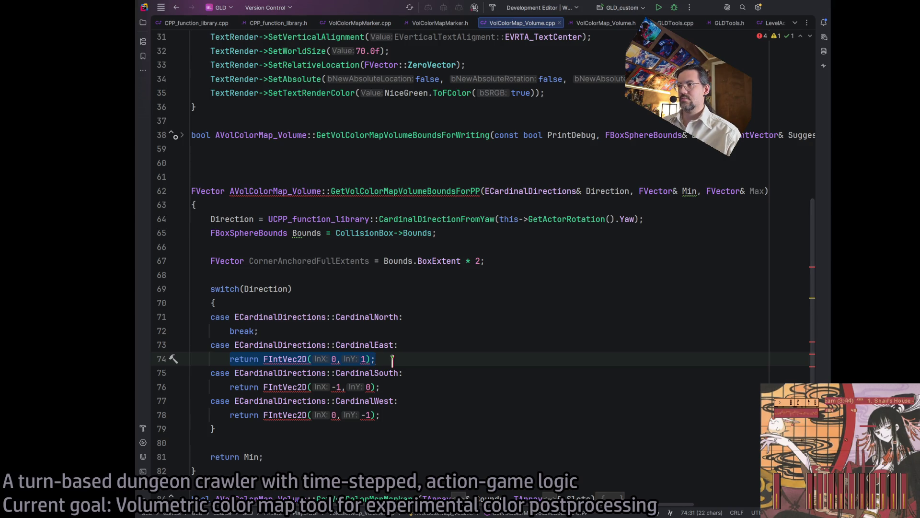
double_click(328, 260)
key(ctrl+c)
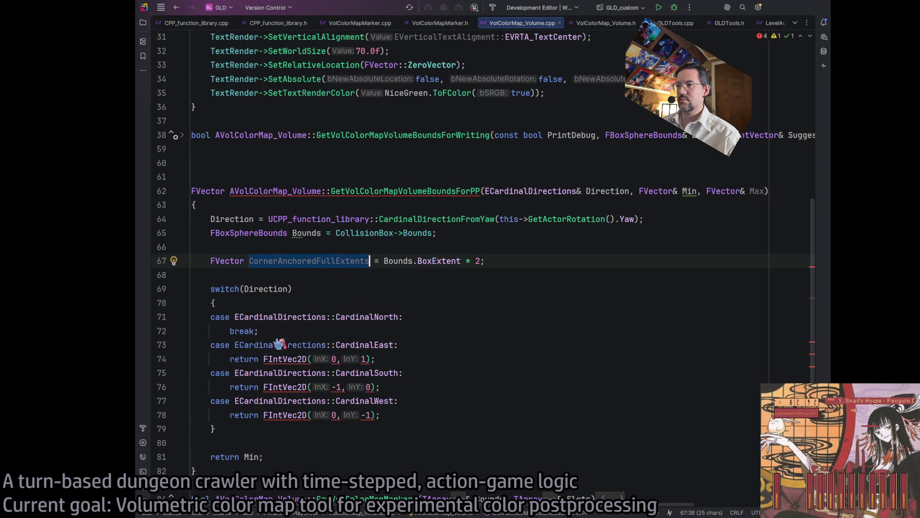
double_click(241, 359)
key(ctrl+v)
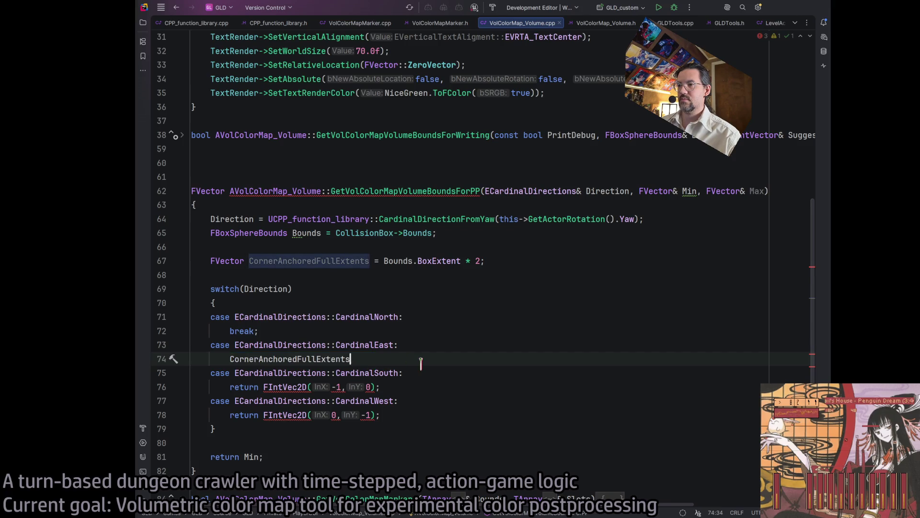
text( = FV)
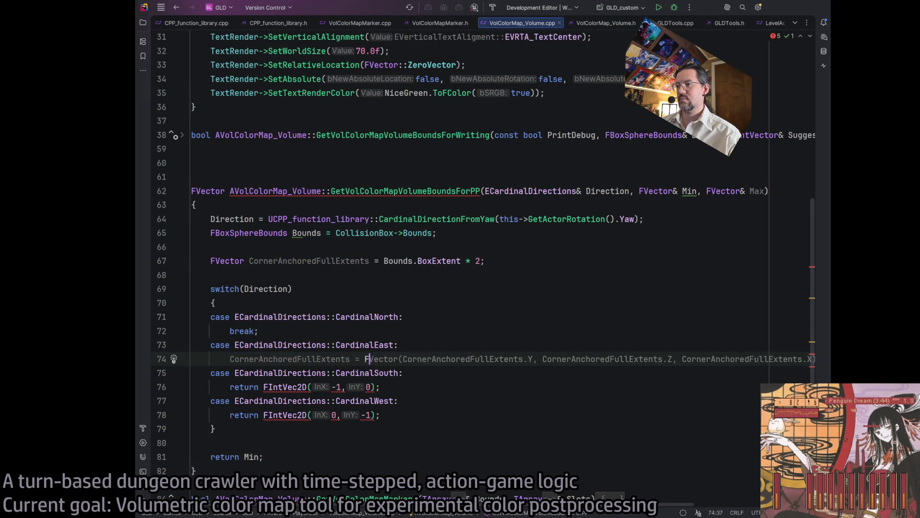
key(Tab)
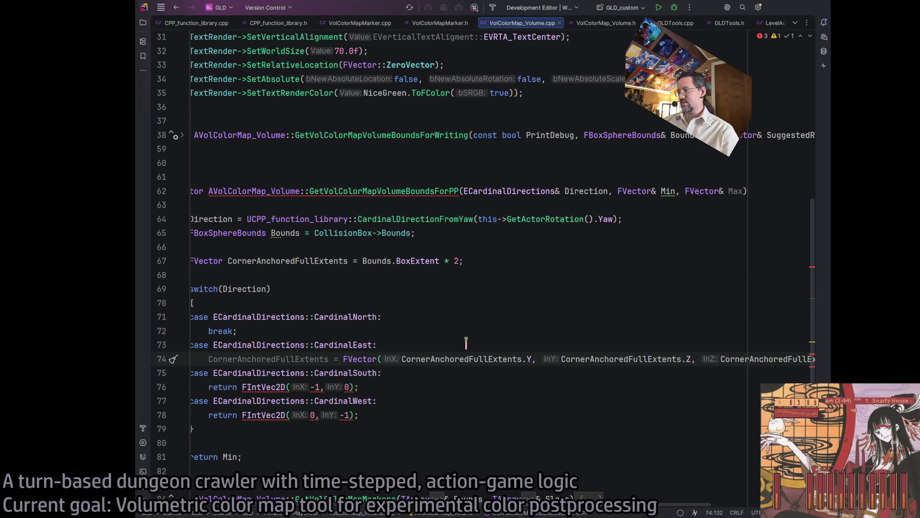
Change the CardinalEast InY argument to -CornerAnchoredFullExtents.X
double_click(645, 359)
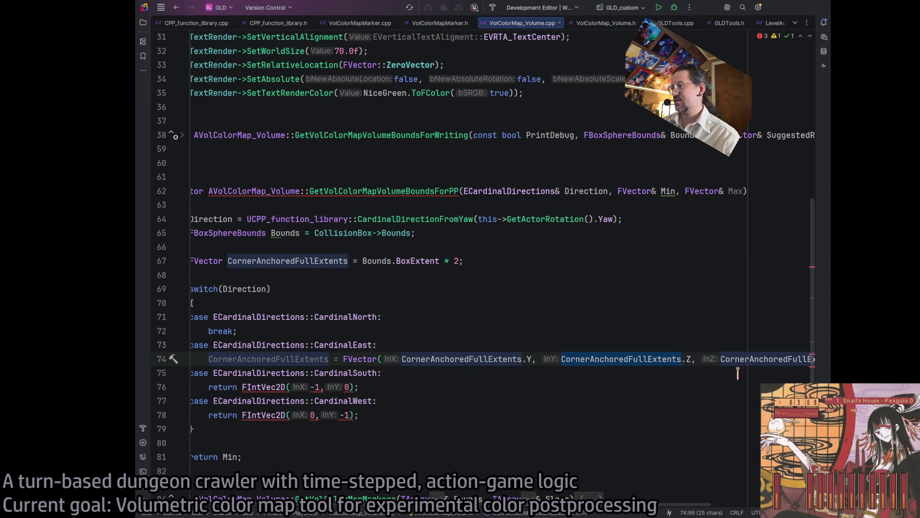
key(Right)
key(Right)
key(Delete)
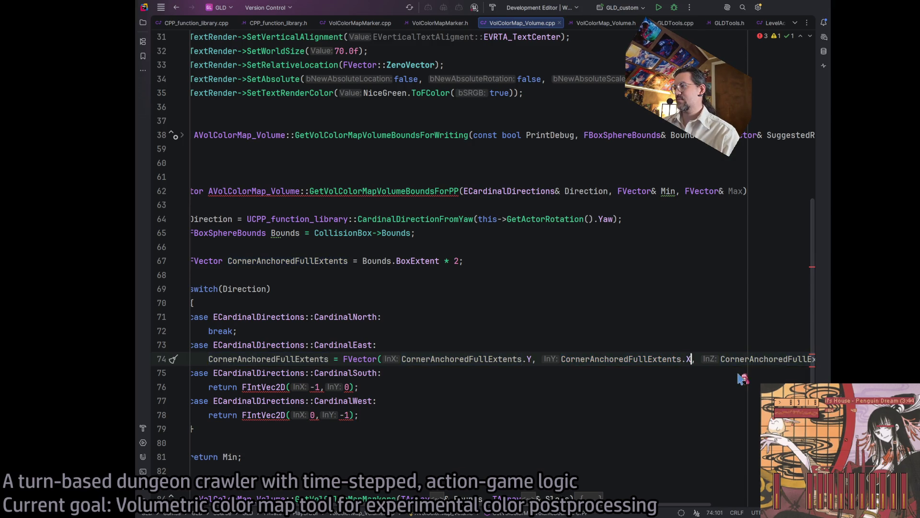
text(X)
key(Left)
key(Left)
key(Left)
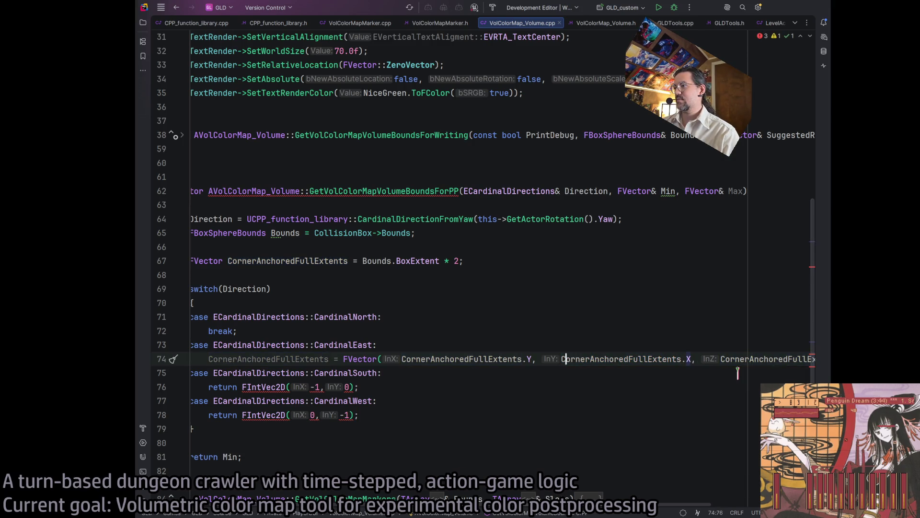
text(-)
key(Right)
key(Right)
key(Down)
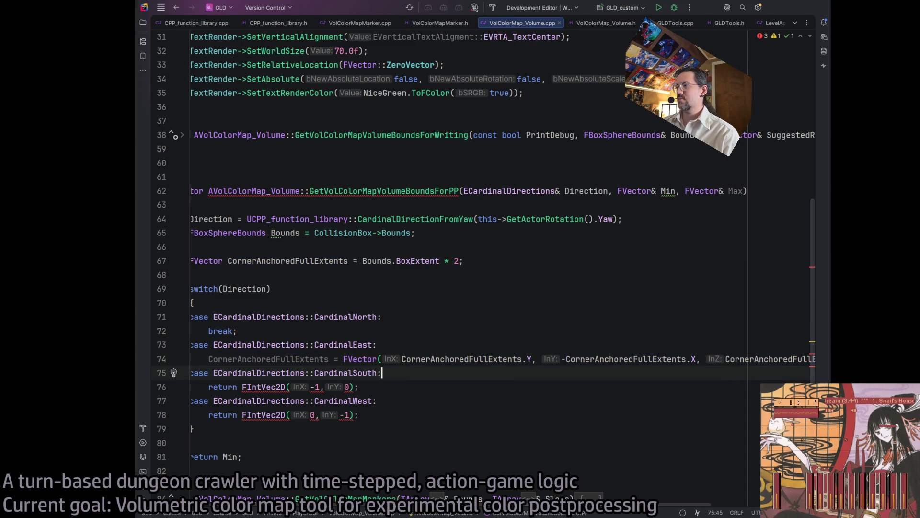
Set the InZ argument to the Z component and open a new line after the assignment
scroll(694, 345, right, 5)
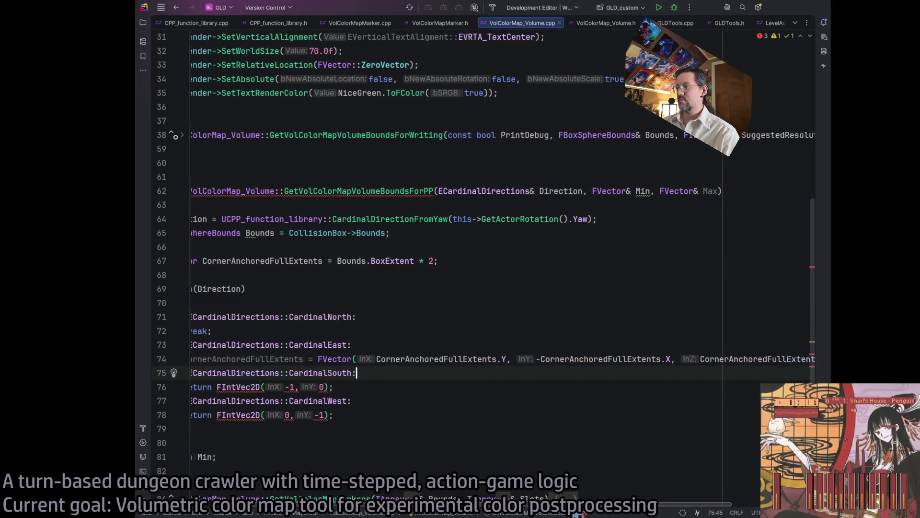
click(737, 358)
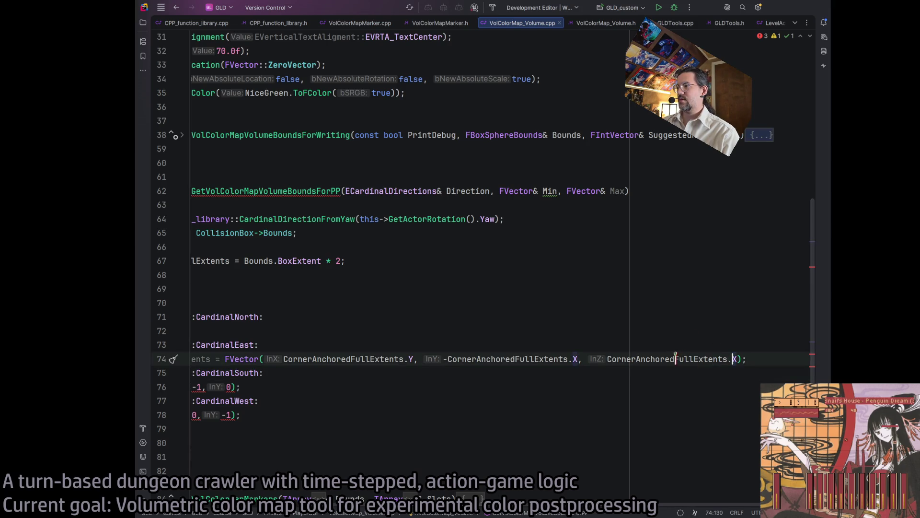
key(BackSpace)
text(Z)
key(Down)
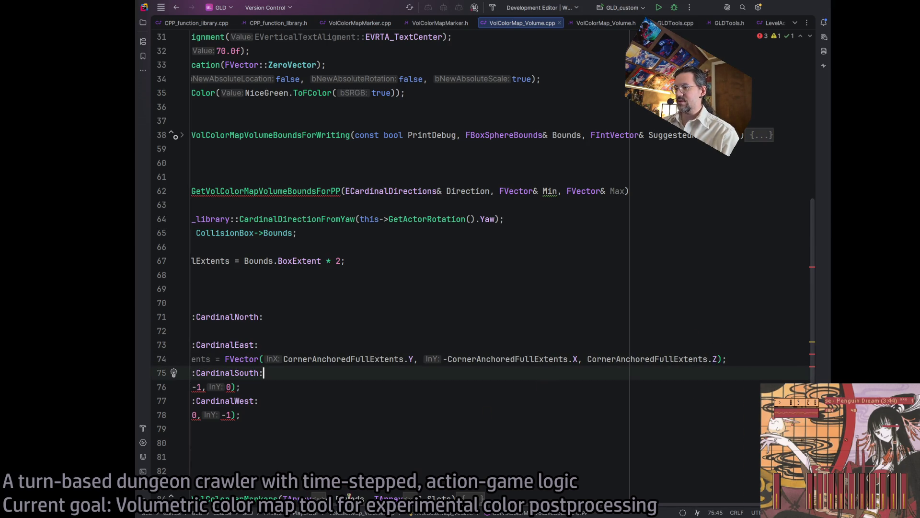
scroll(520, 401, left, 5)
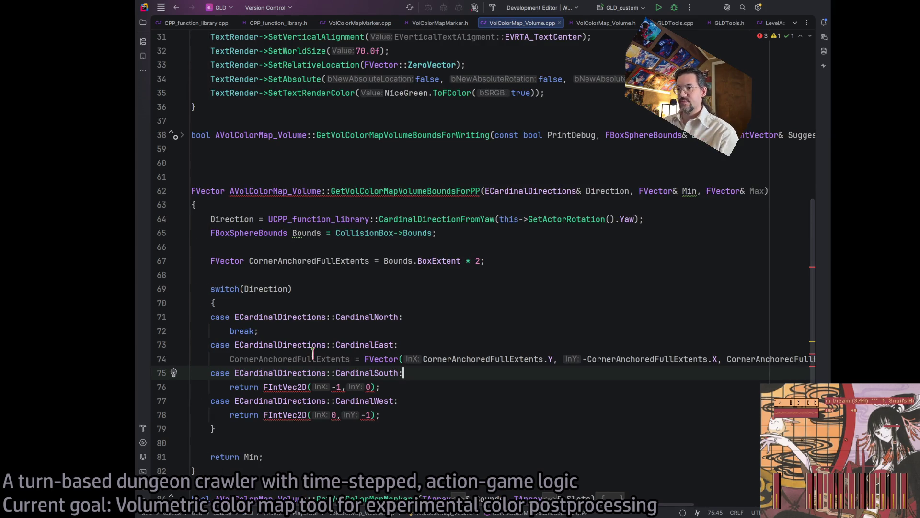
double_click(314, 358)
key(End)
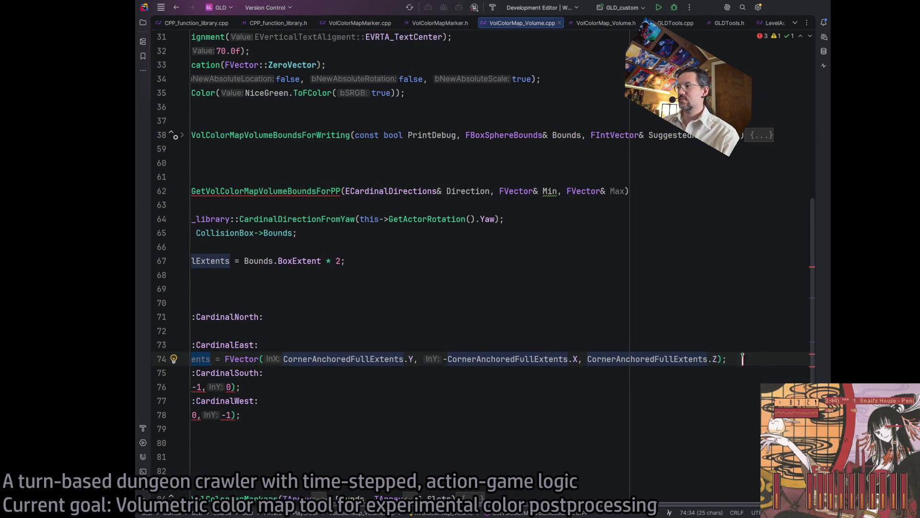
key(Return)
End CardinalEast with break; and paste its assignment and break over the CardinalSouth return
text(break;)
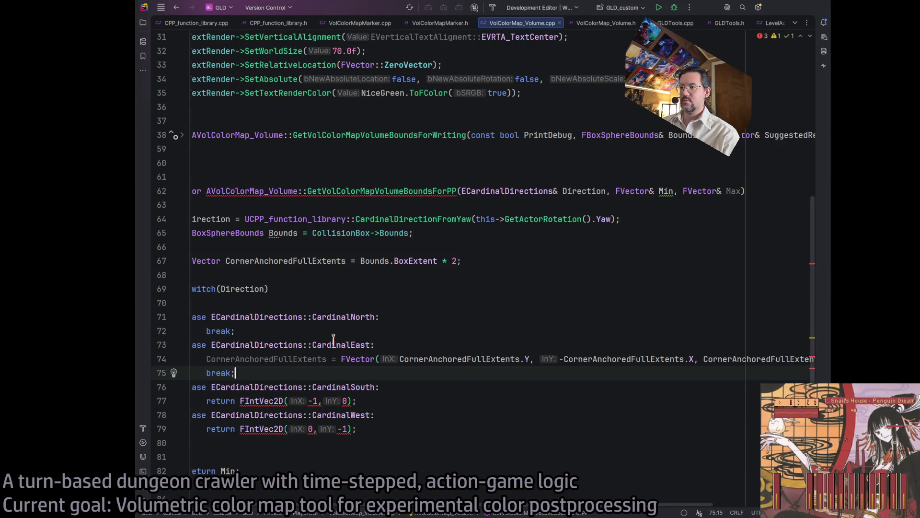
triple_click(331, 358)
key(ctrl+c)
scroll(330, 379, left, 1)
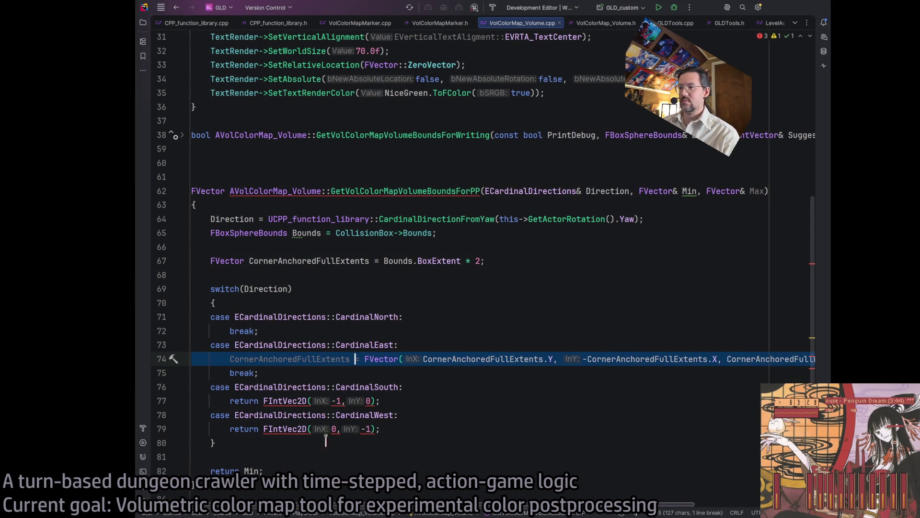
triple_click(355, 400)
key(ctrl+v)
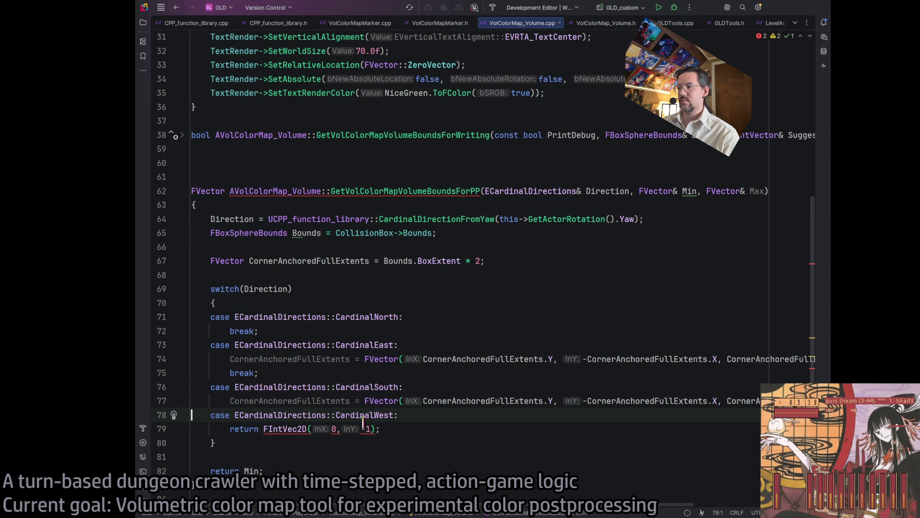
key(ctrl+z)
drag(259, 372, 191, 359)
key(ctrl+c)
triple_click(494, 400)
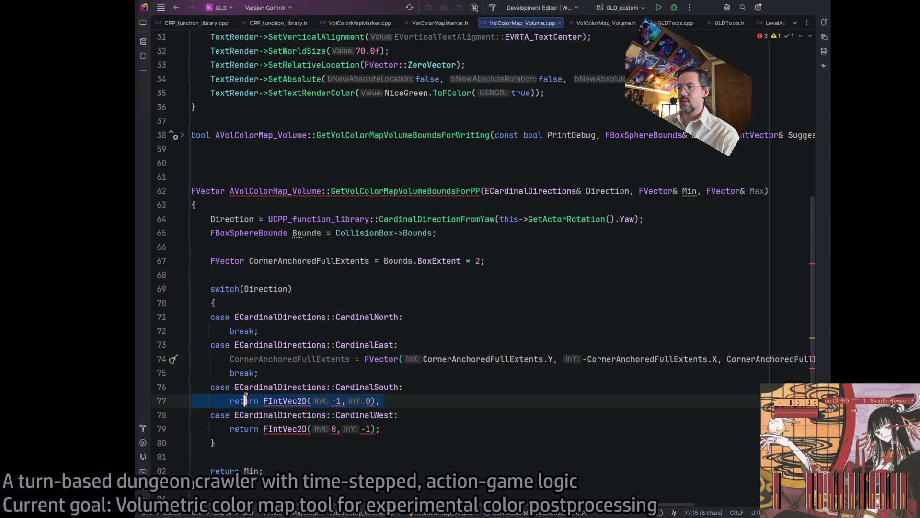
key(ctrl+v)
Edit the CardinalSouth assignment to use -CornerAnchoredFullExtents.X and change the second term's .X to .Y
click(549, 400)
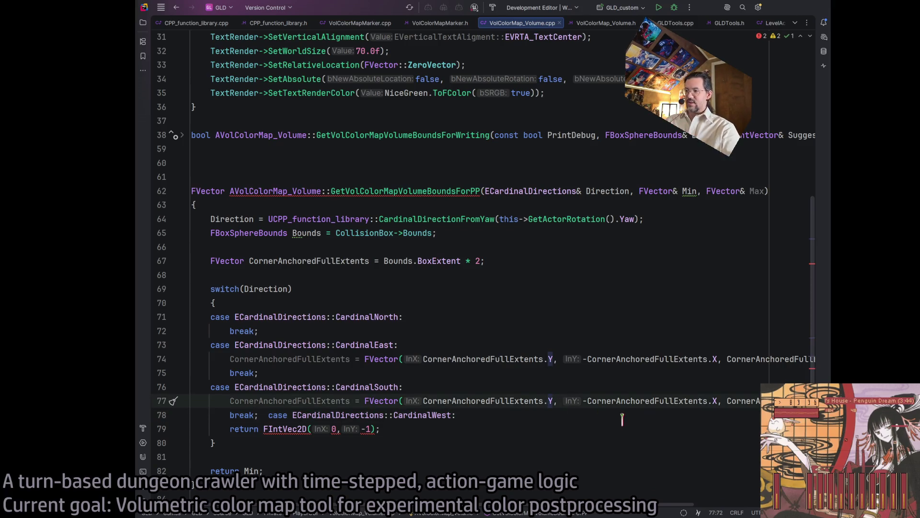
key(BackSpace)
text(X)
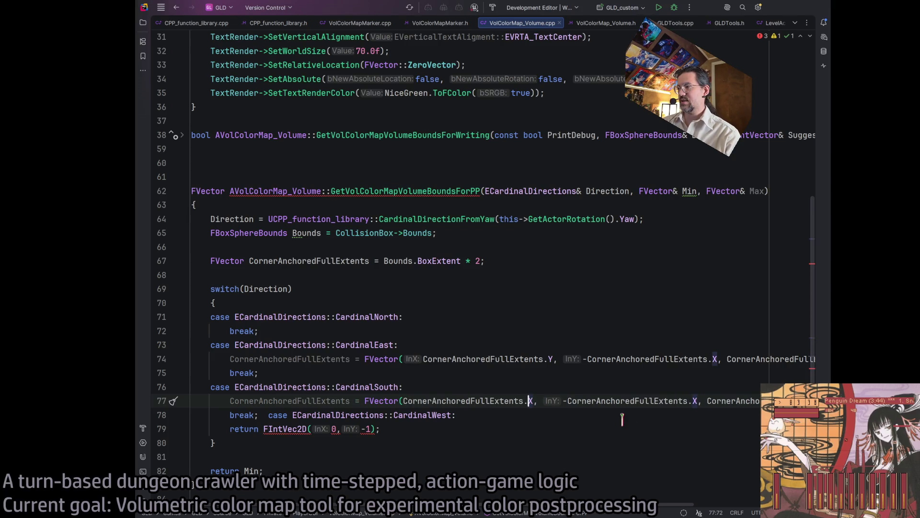
key(ctrl+Left)
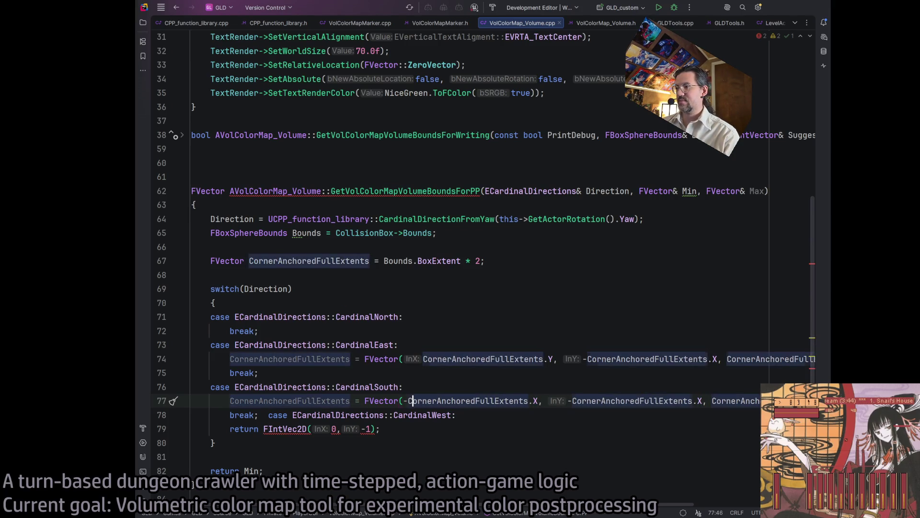
text(-)
double_click(698, 400)
text(Y)
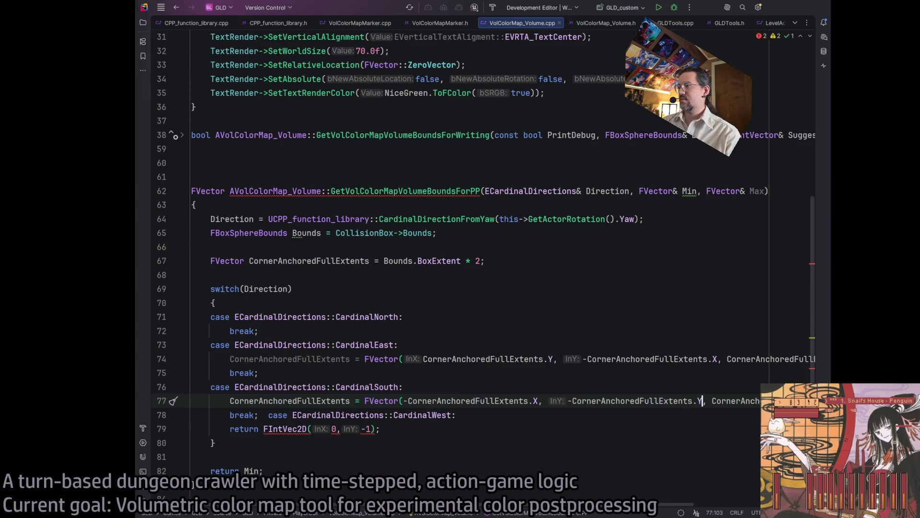
click(552, 400)
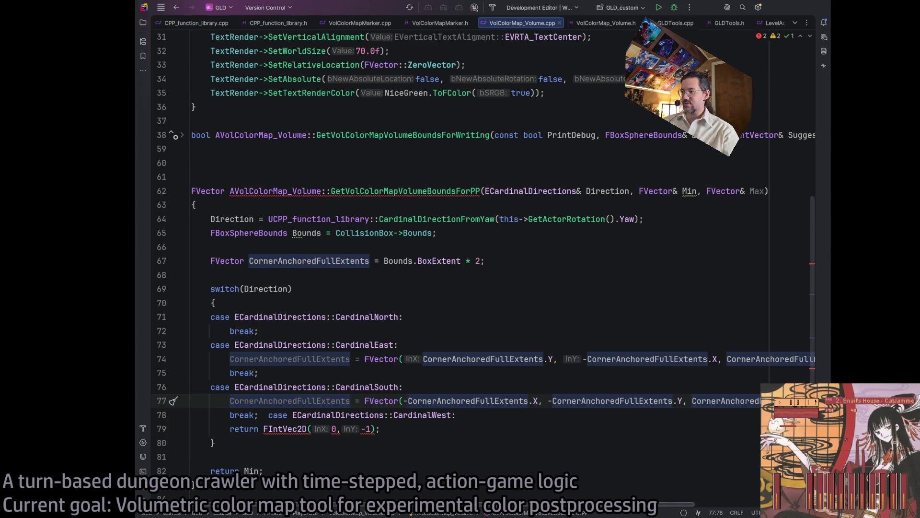
Delete the leftover return FIntVec2D line at the end of the switch
scroll(474, 259, right, 2)
scroll(557, 496, right, 1)
scroll(556, 495, left, 3)
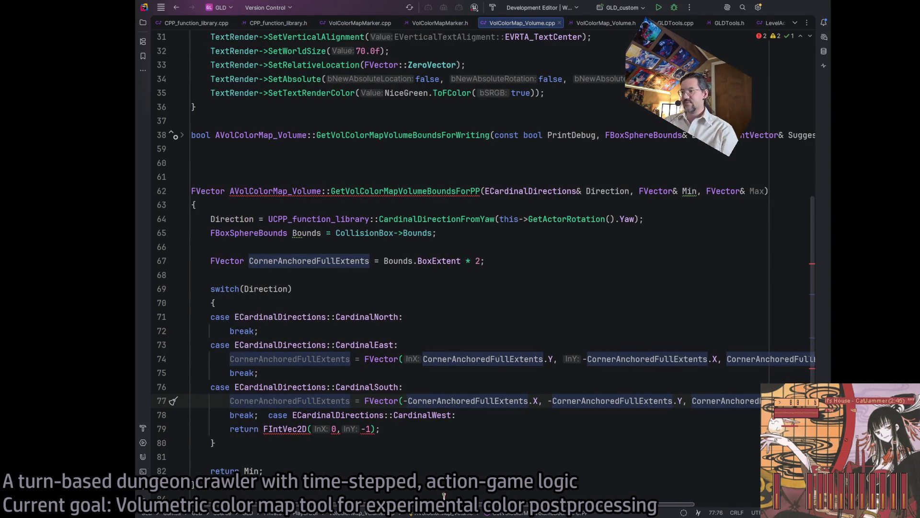
triple_click(403, 401)
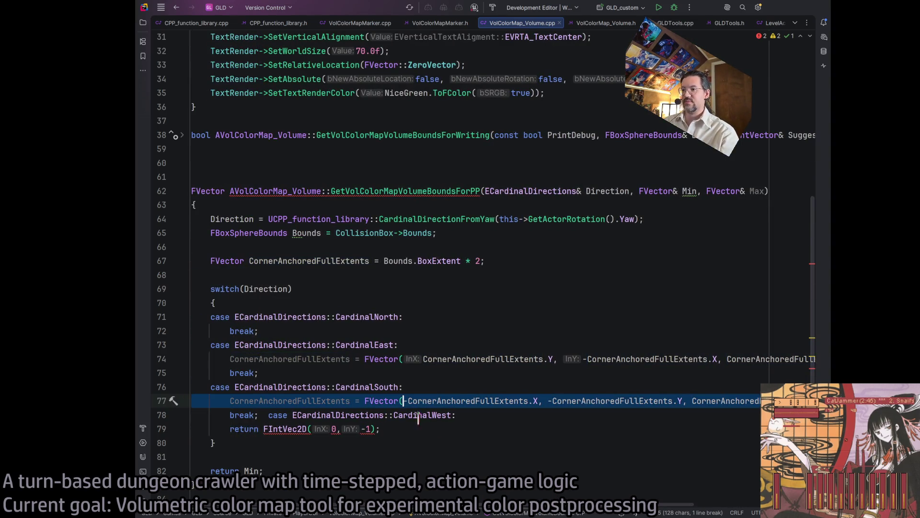
triple_click(375, 429)
key(BackSpace)
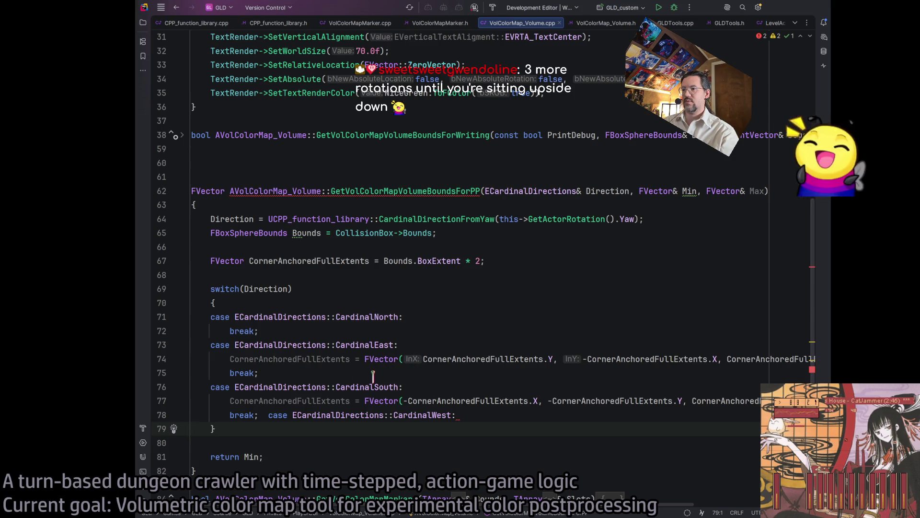
Move case CardinalWest onto its own line, aligned with the other cases
drag(416, 387, 192, 386)
click(282, 371)
key(Return)
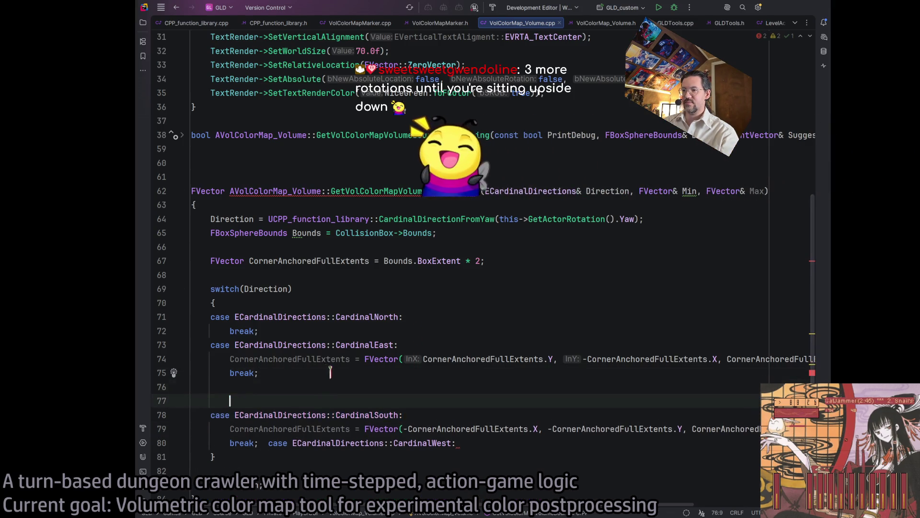
key(BackSpace)
click(471, 415)
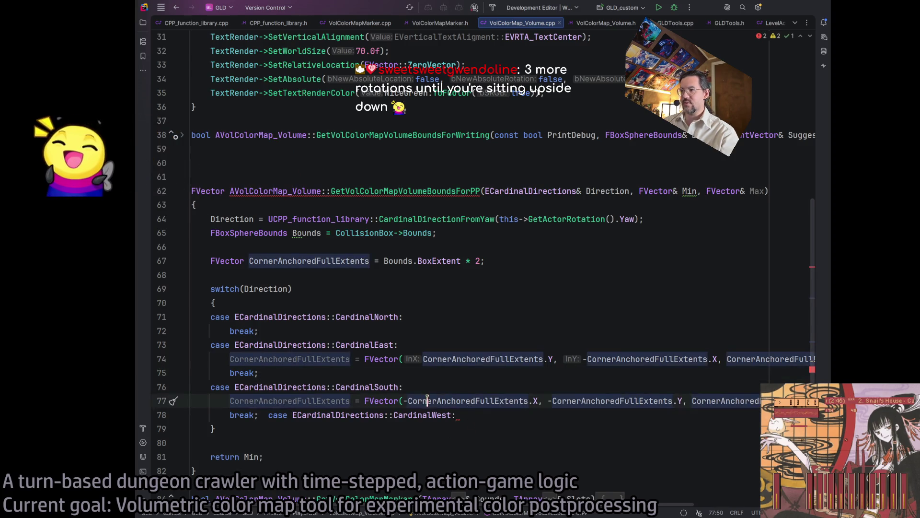
click(269, 415)
key(BackSpace)
key(BackSpace)
key(Return)
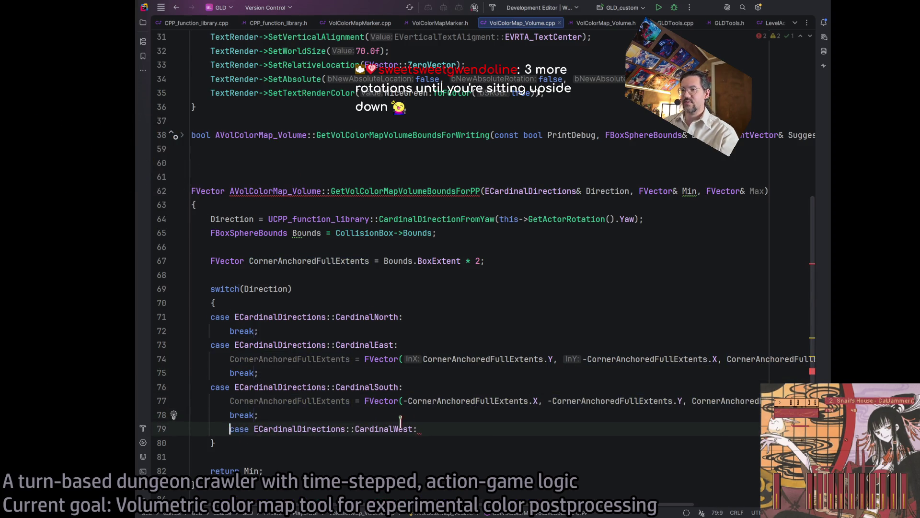
key(BackSpace)
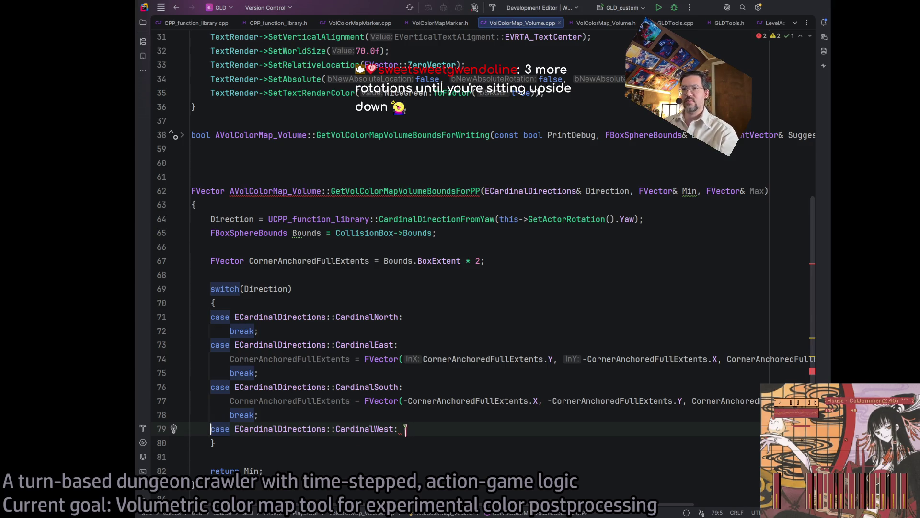
Paste the extents assignment under CardinalWest and follow it with break;
click(419, 429)
key(Return)
key(ctrl+v)
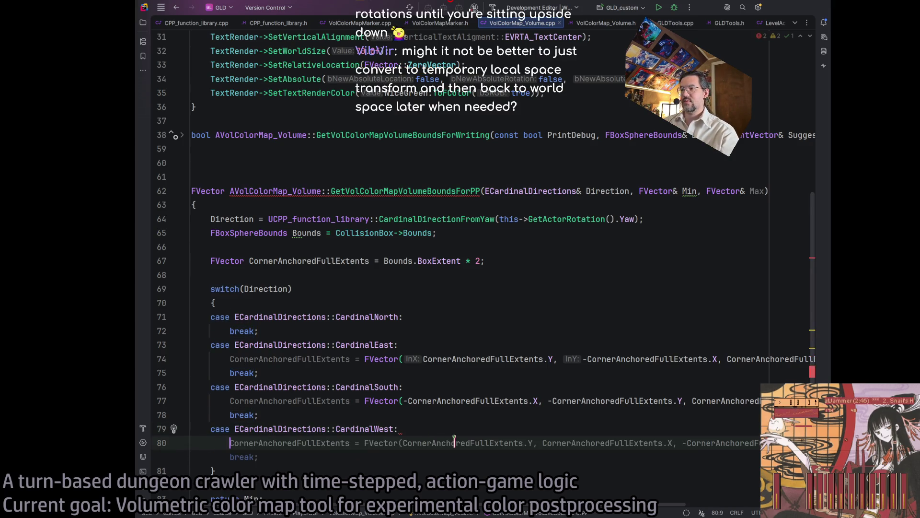
key(Return)
text(break;)
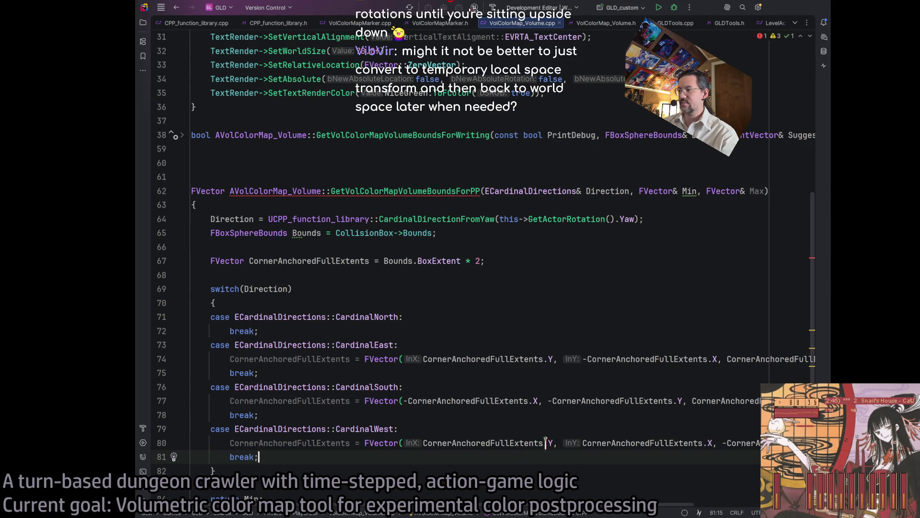
Prefix the CardinalWest Y term with a minus, giving FVector(-Y, X, Z)
click(551, 442)
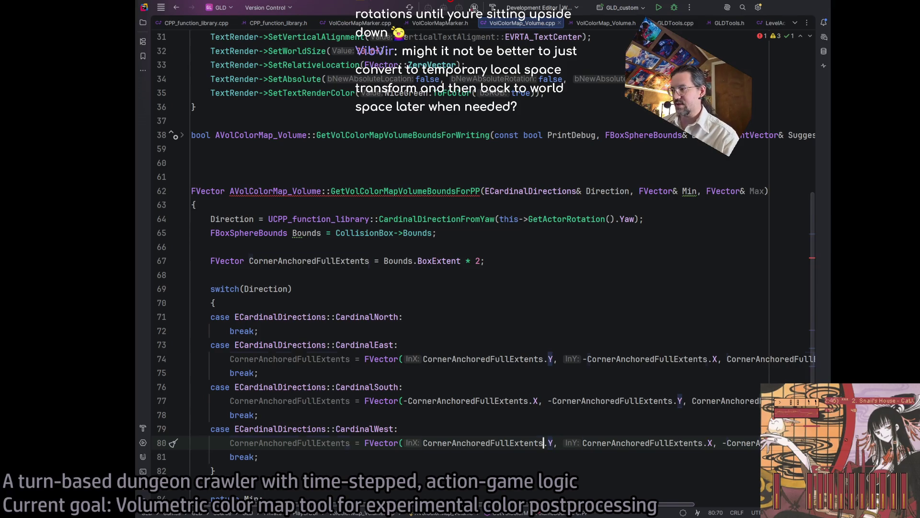
key(ctrl+Left)
key(ctrl+Left)
key(ctrl+Left)
text(-)
key(Right)
key(Right)
key(Right)
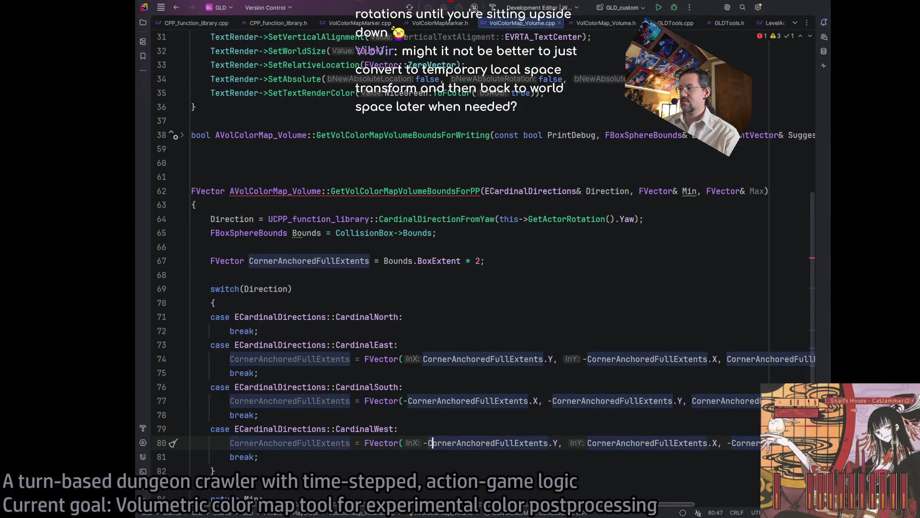
key(Left)
key(Left)
key(Left)
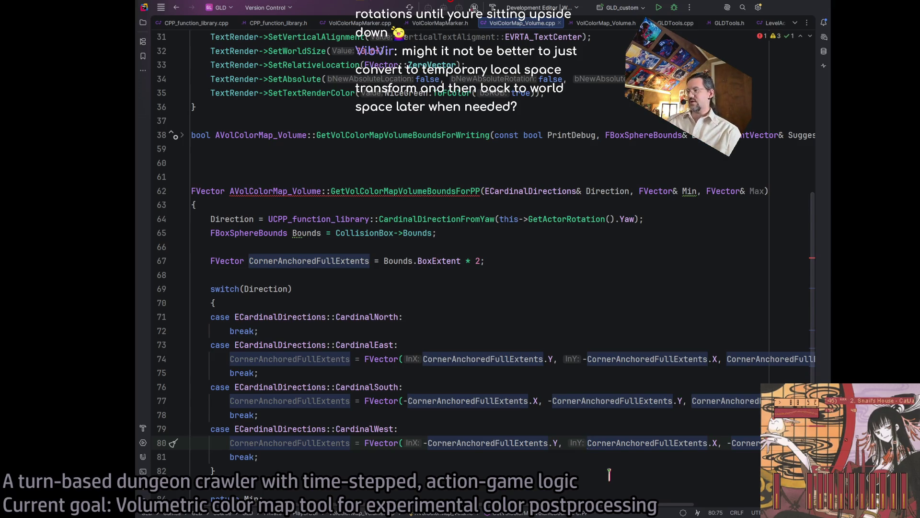
scroll(611, 439, right, 5)
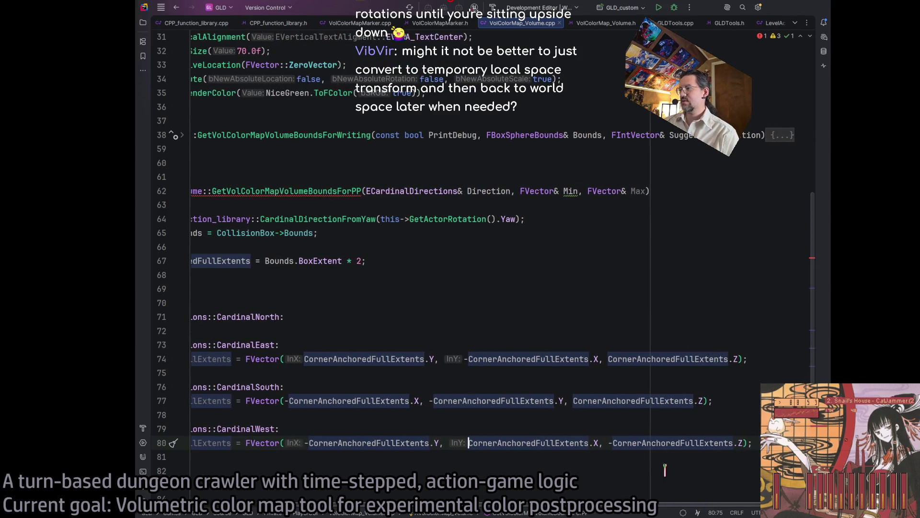
click(610, 442)
scroll(610, 443, left, 5)
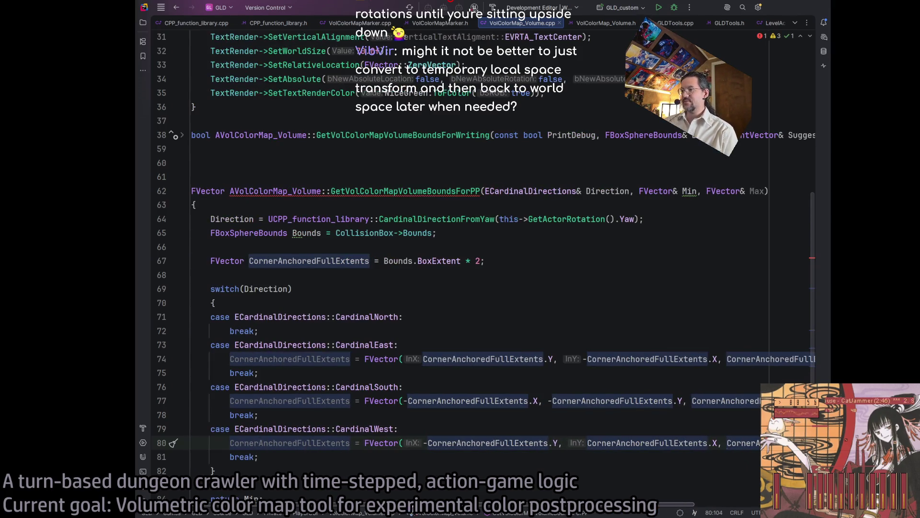
click(210, 485)
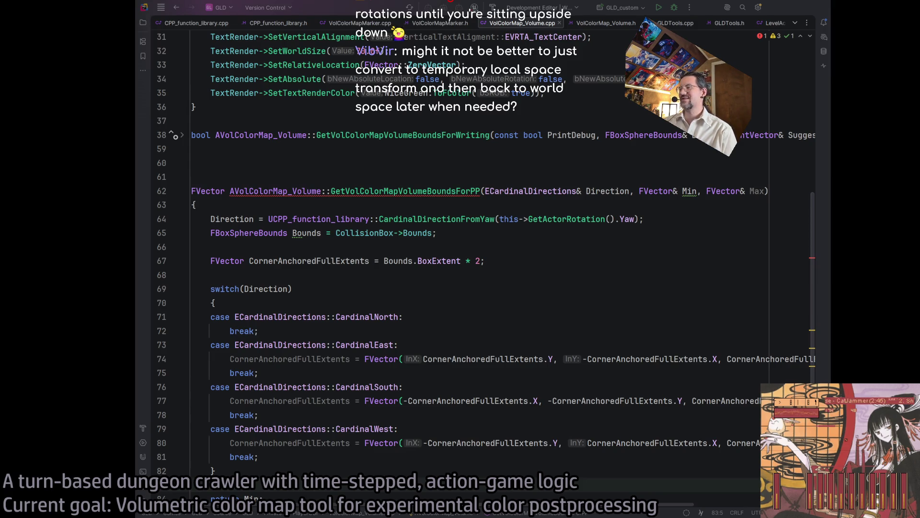
scroll(286, 261, down, 5)
click(286, 261)
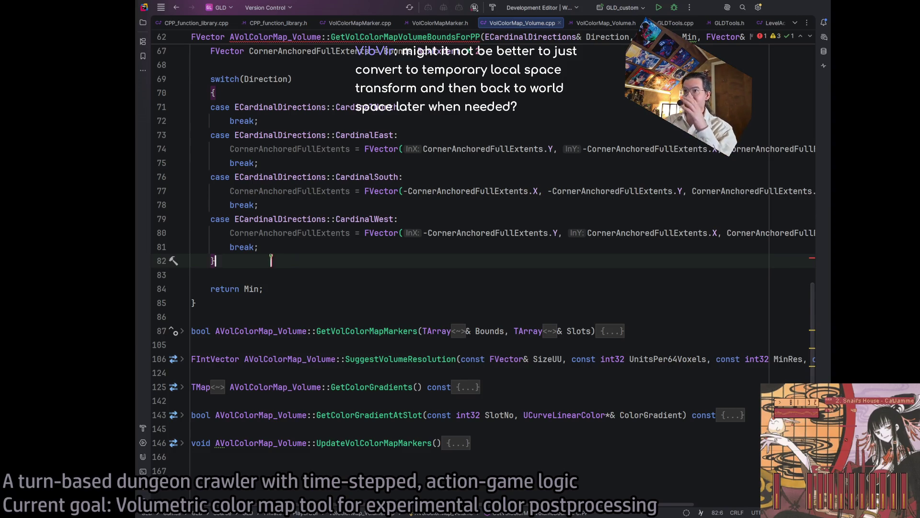
scroll(264, 338, up, 3)
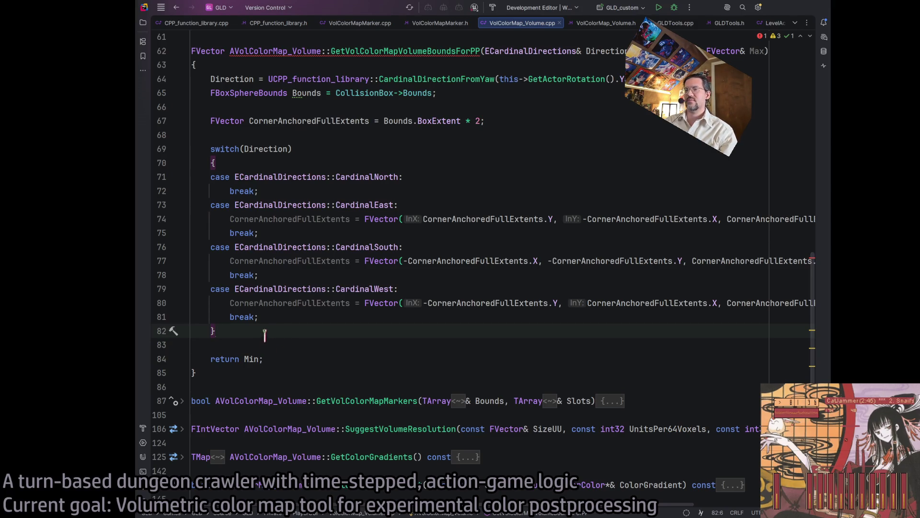
scroll(247, 331, down, 3)
scroll(288, 326, up, 3)
key(Return)
key(Return)
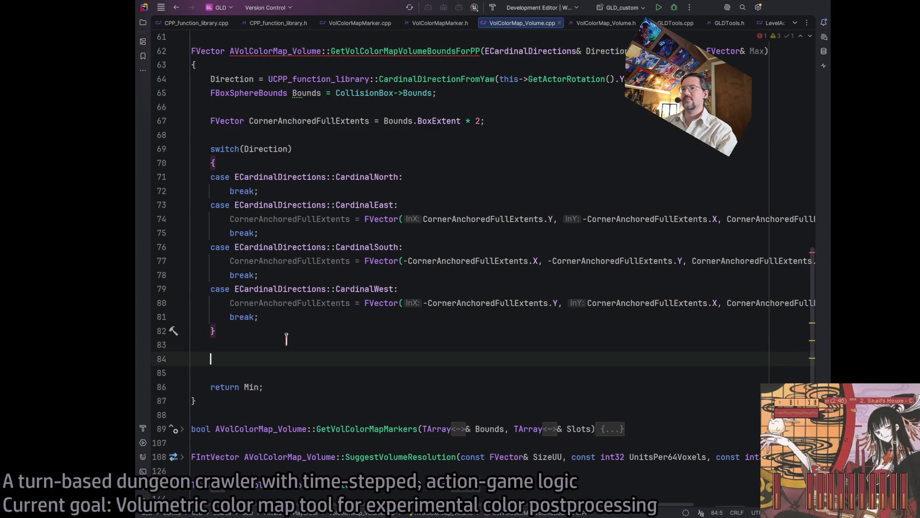
Declare FVector CornerAnchor using the suggested Bounds.Origin expression on line 84
key(Escape)
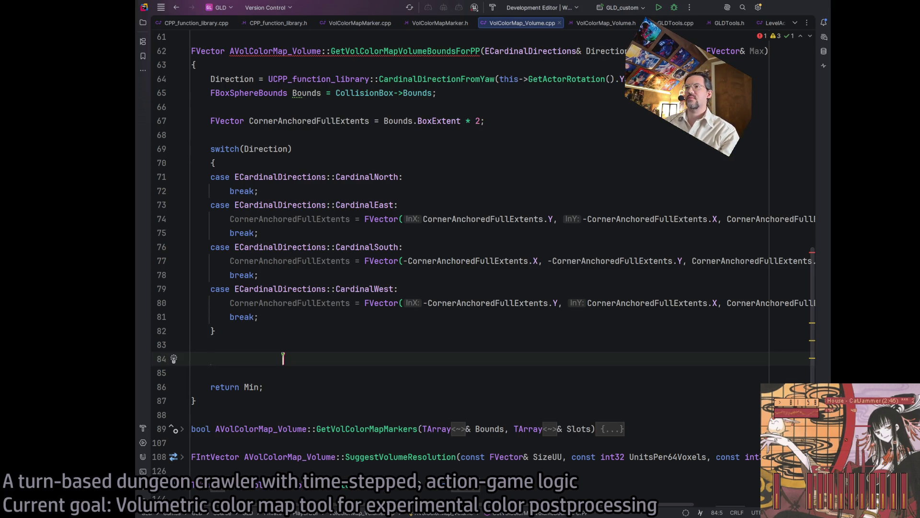
text(Corner)
key(BackSpace)
key(BackSpace)
key(BackSpace)
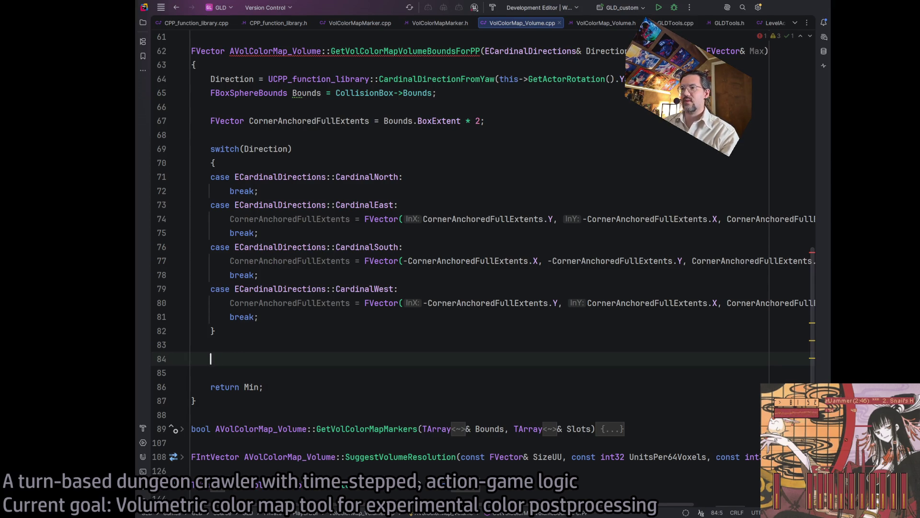
text(FVector CornerA)
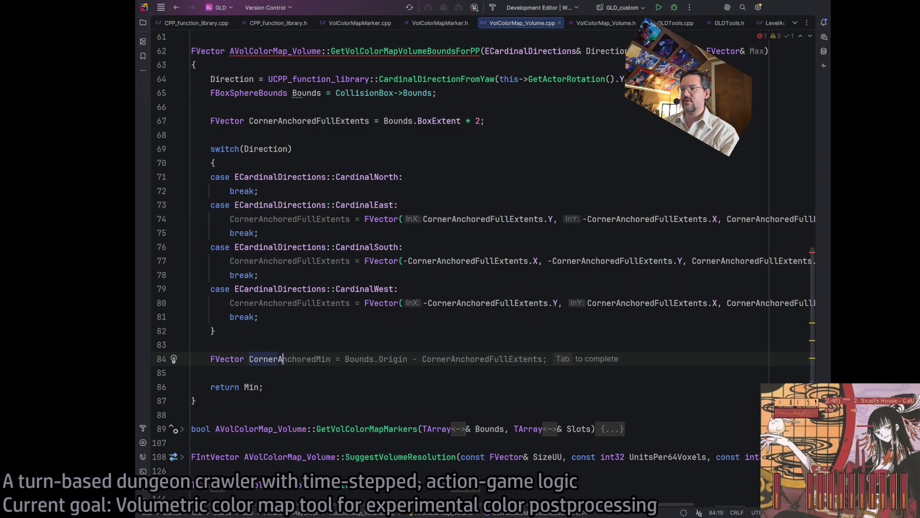
text(nchor = )
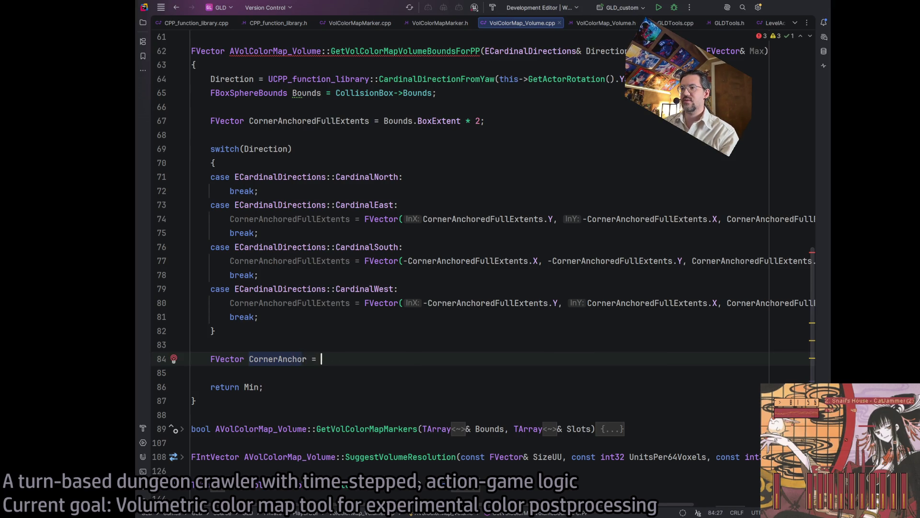
text(B)
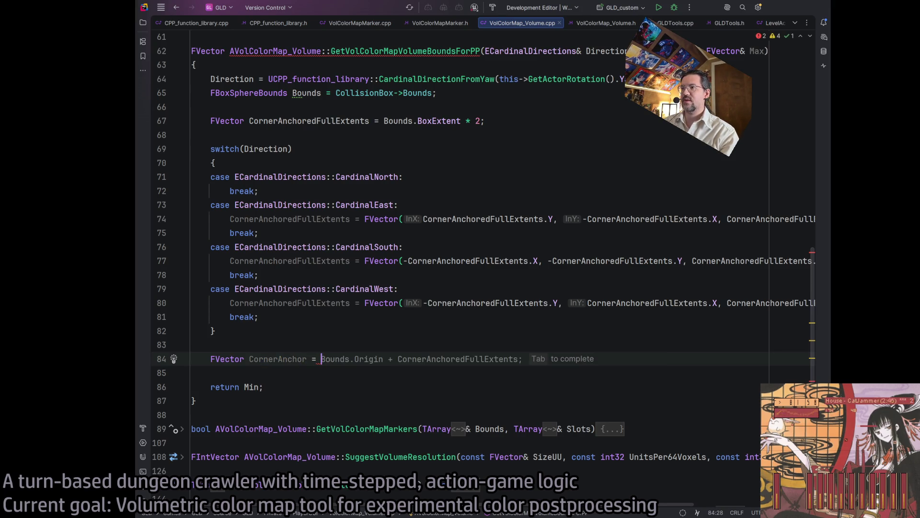
key(Tab)
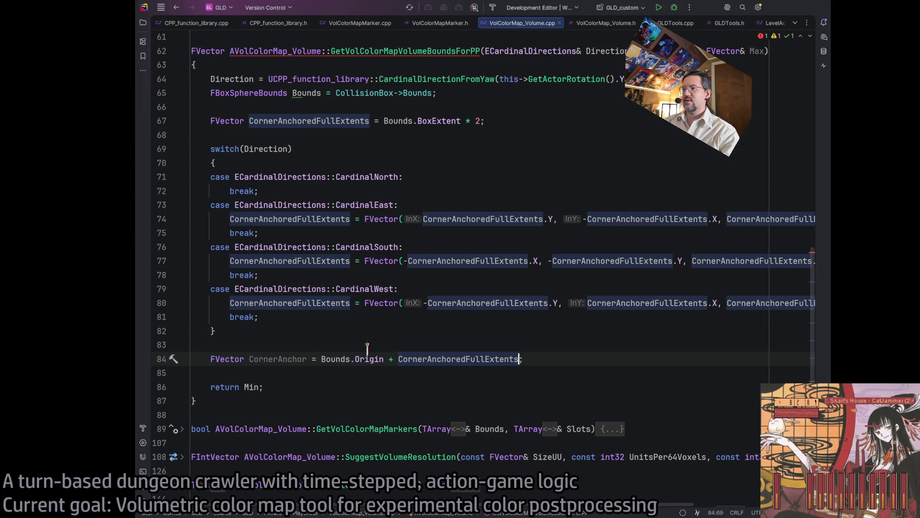
Change the plus to a minus and wrap CornerAnchoredFullExtents / 2 in parentheses
click(389, 359)
key(Delete)
text(-)
click(523, 359)
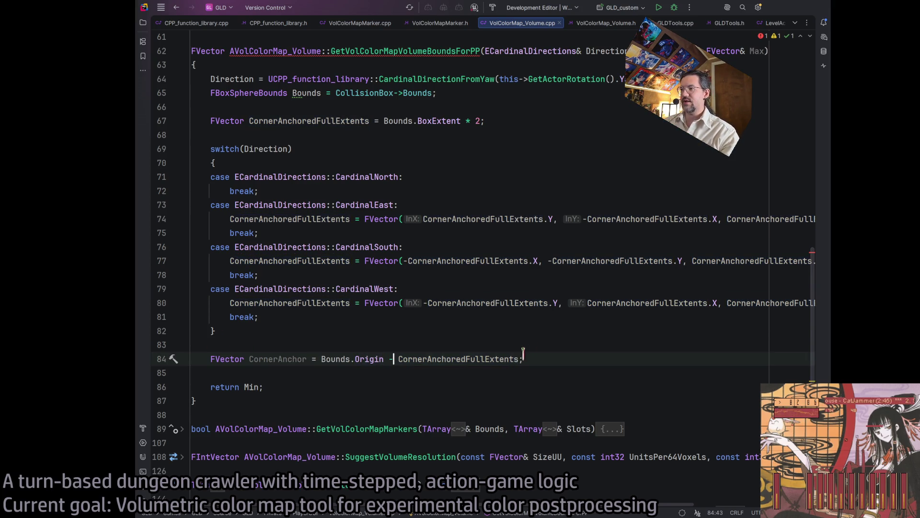
text(/ 2))
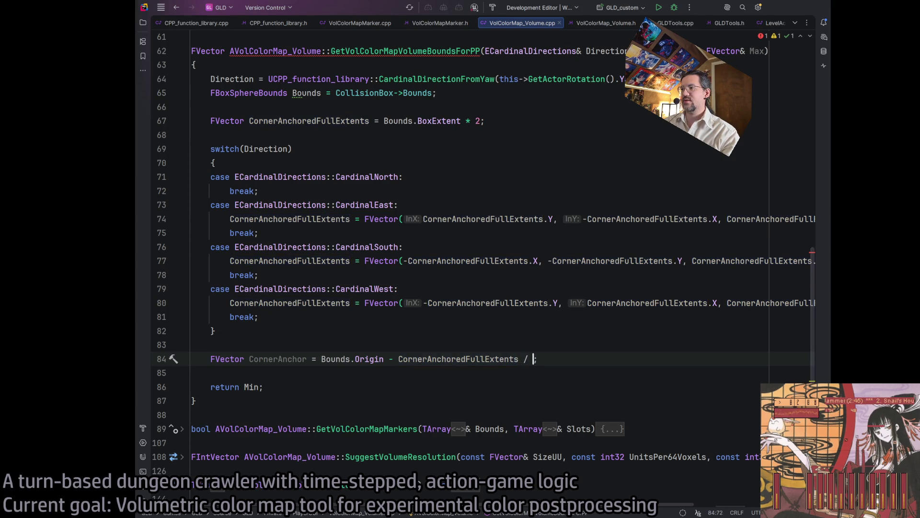
key(Left)
key(Left)
key(Left)
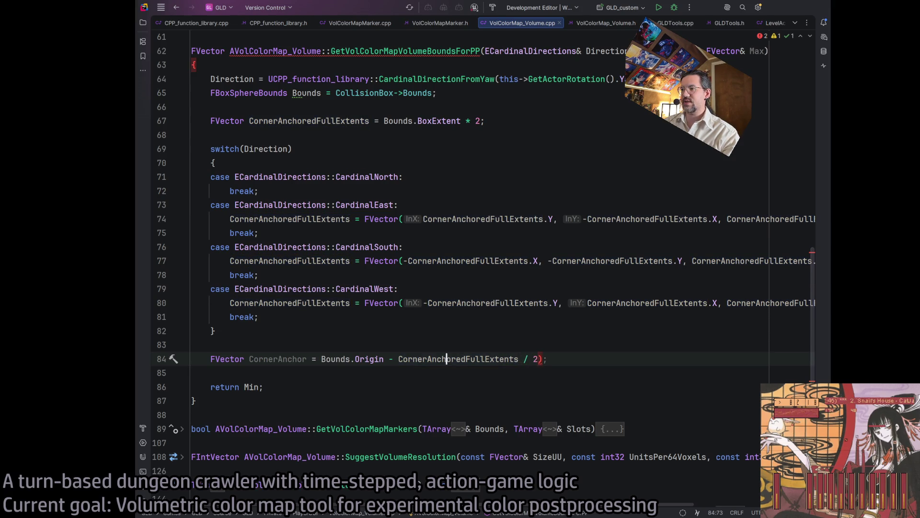
text(()
key(End)
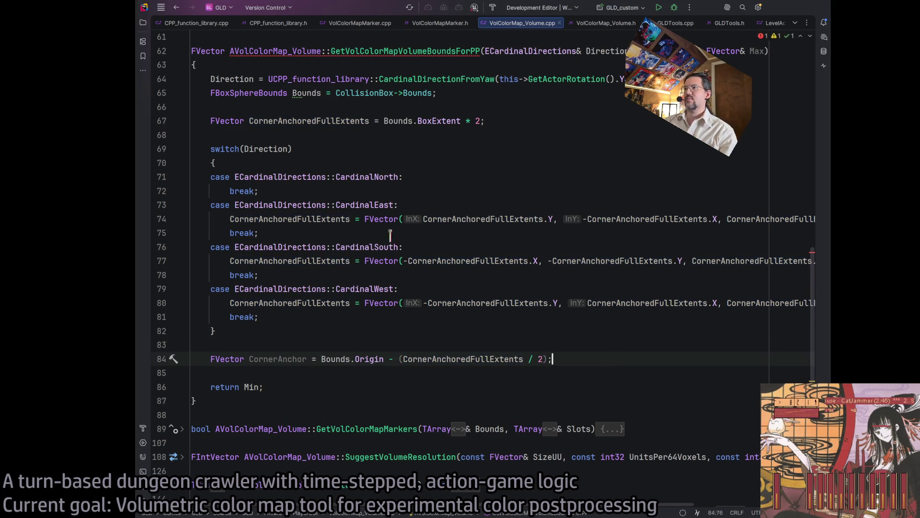
Trace CornerAnchoredFullExtents usages and make the function return it instead of Min
double_click(474, 219)
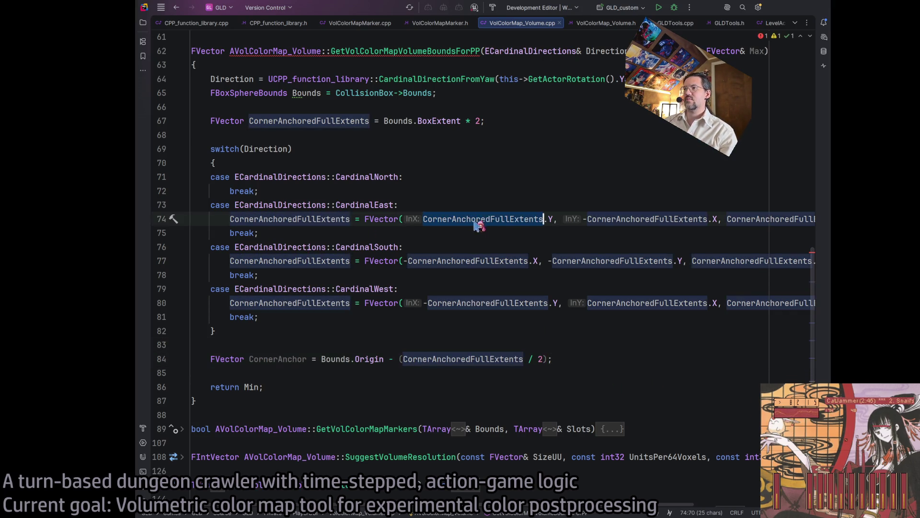
click(512, 121)
click(590, 371)
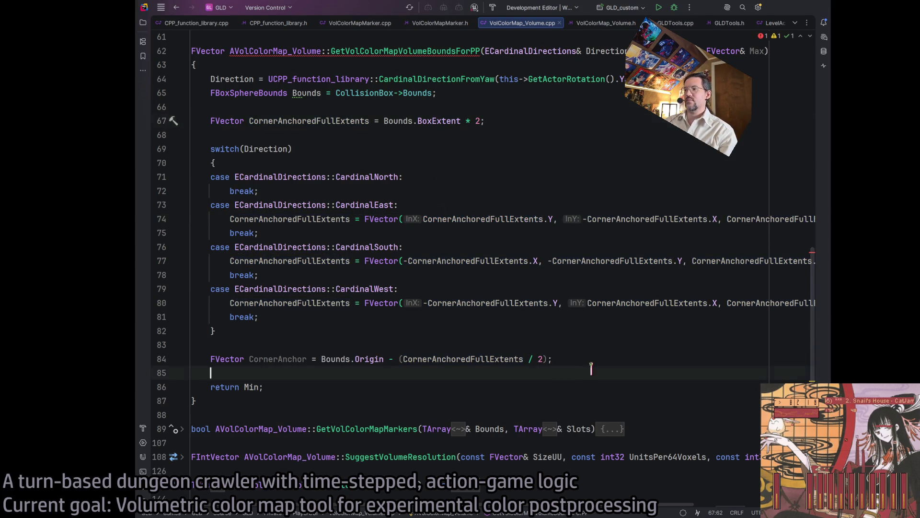
click(574, 357)
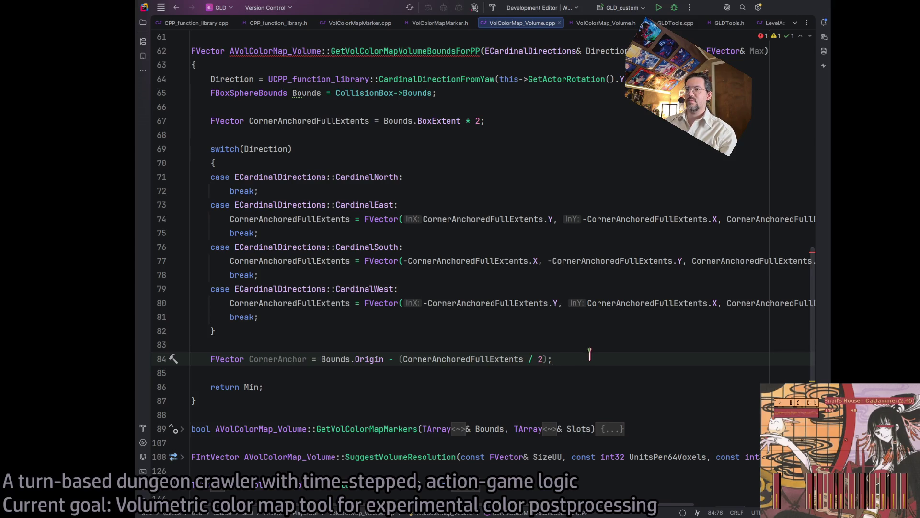
scroll(474, 314, up, 2)
scroll(489, 297, up, 2)
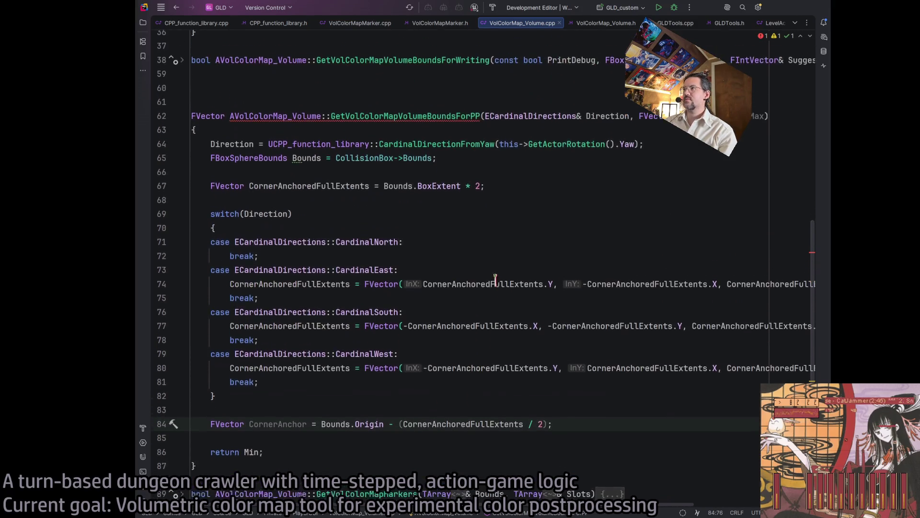
click(407, 121)
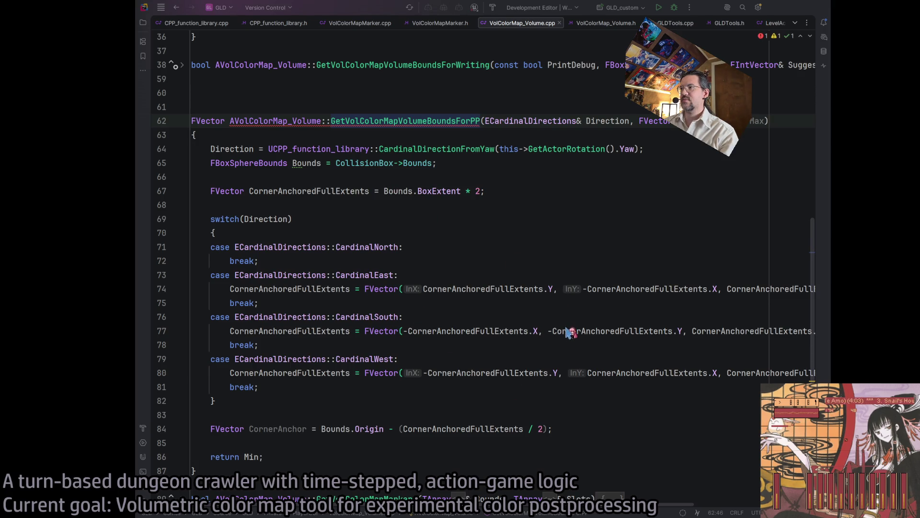
key(ctrl+z)
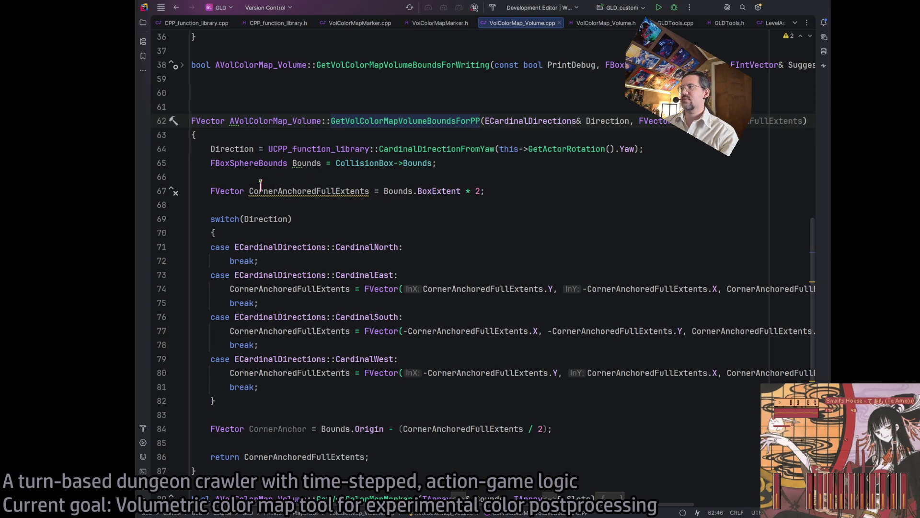
Cut CornerAnchoredFullExtents out of the return statement and delete the FVector declaration on line 67
double_click(292, 456)
key(ctrl+x)
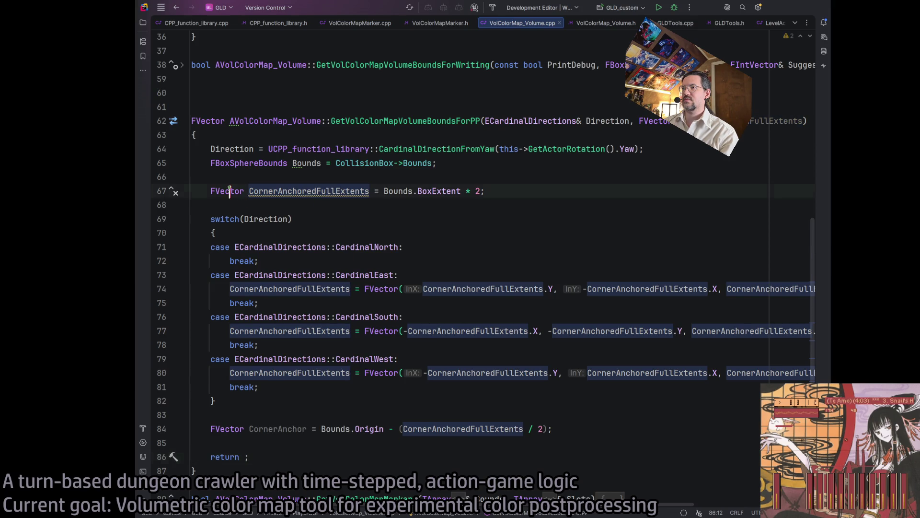
double_click(226, 192)
key(Delete)
key(Delete)
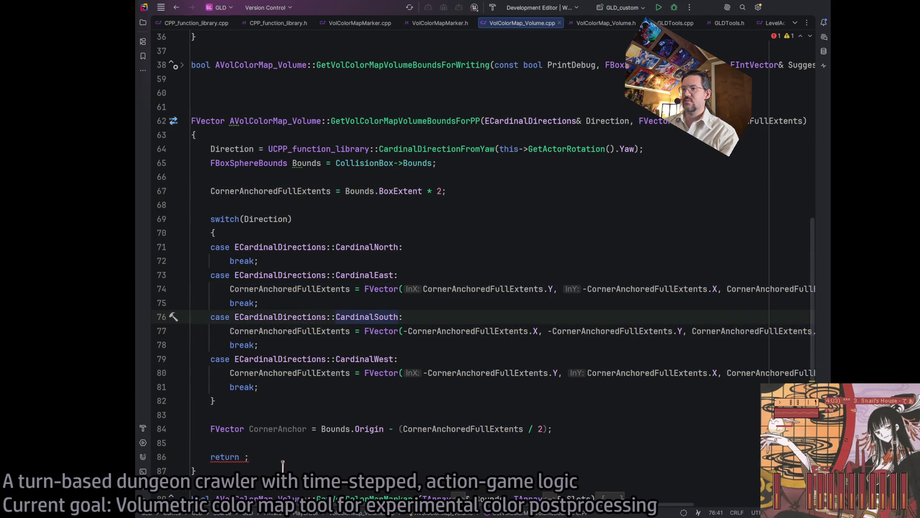
click(296, 460)
key(Left)
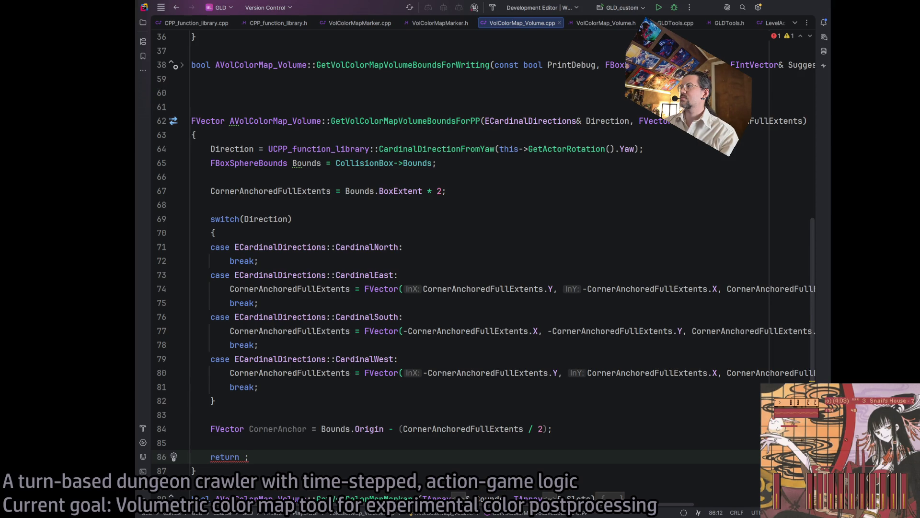
Remove the old 'return CornerAnchor' statement and its leftover line
double_click(776, 121)
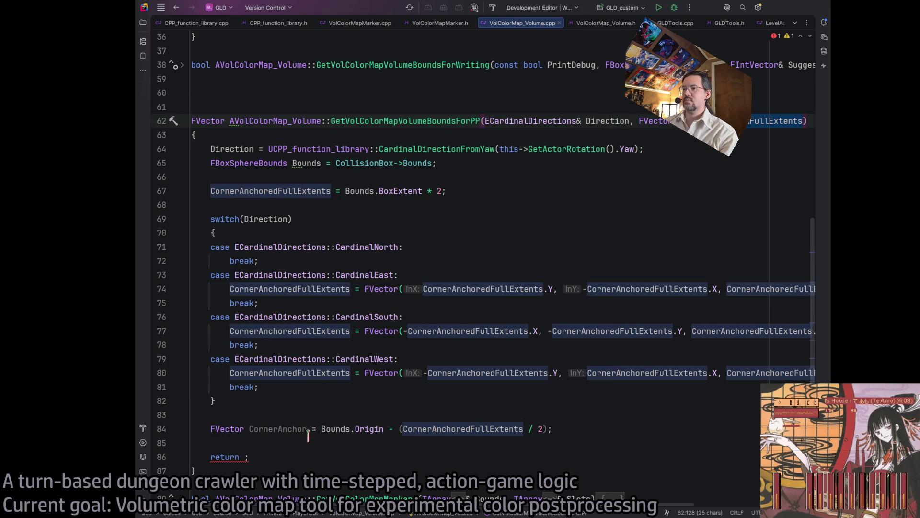
double_click(272, 428)
click(244, 458)
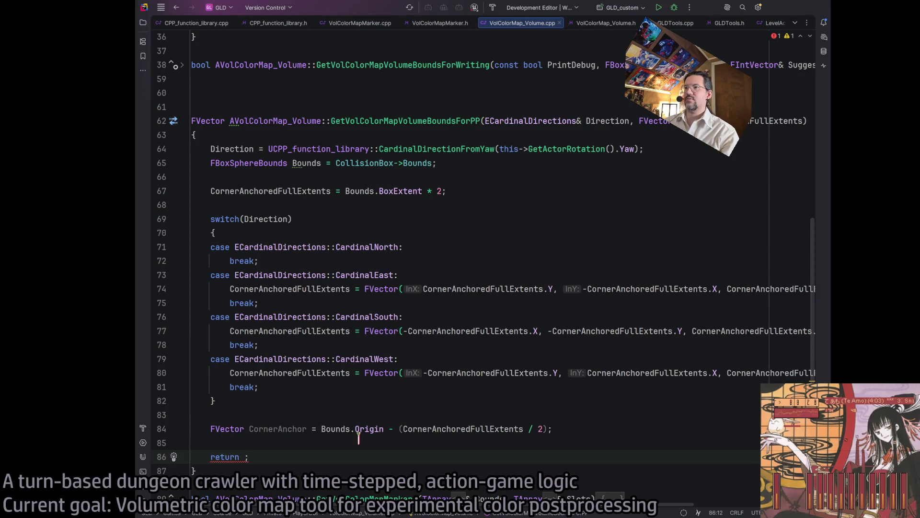
text(CornerAnchor)
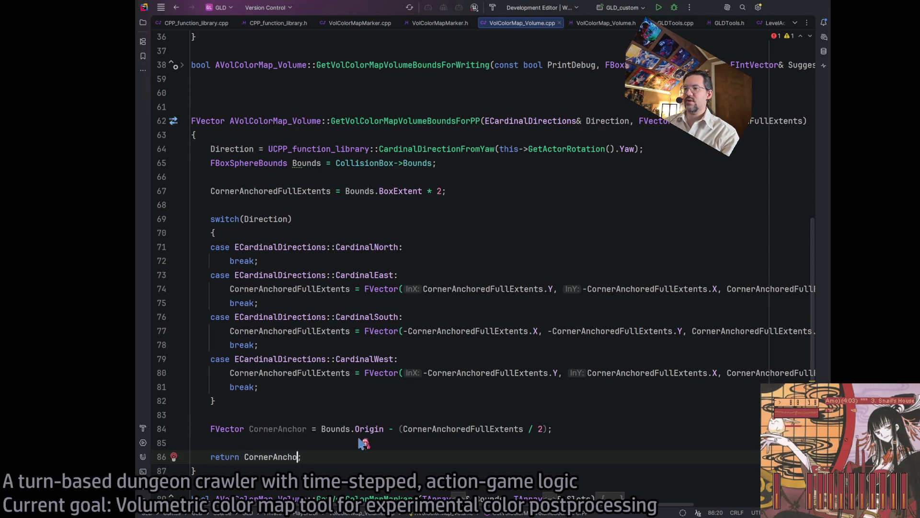
key(Up)
key(Up)
key(Up)
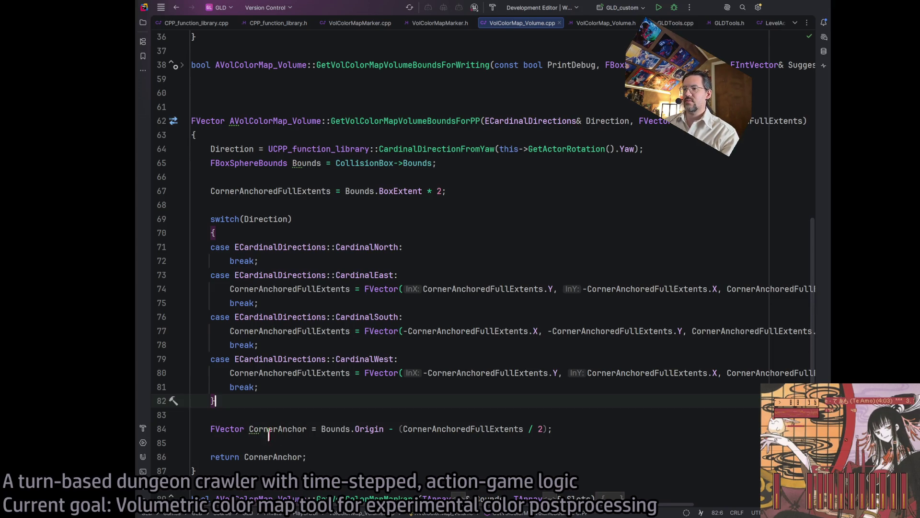
double_click(221, 457)
key(BackSpace)
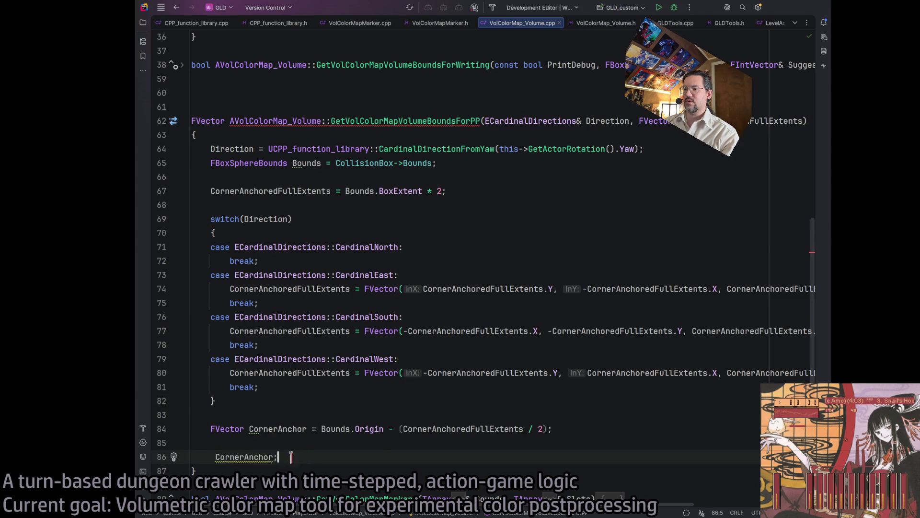
key(ctrl+y)
Change line 84's FVector CornerAnchor declaration into 'return Bounds.Origin - (CornerAnchoredFullExtents / 2)'
double_click(229, 428)
shift+click(317, 428)
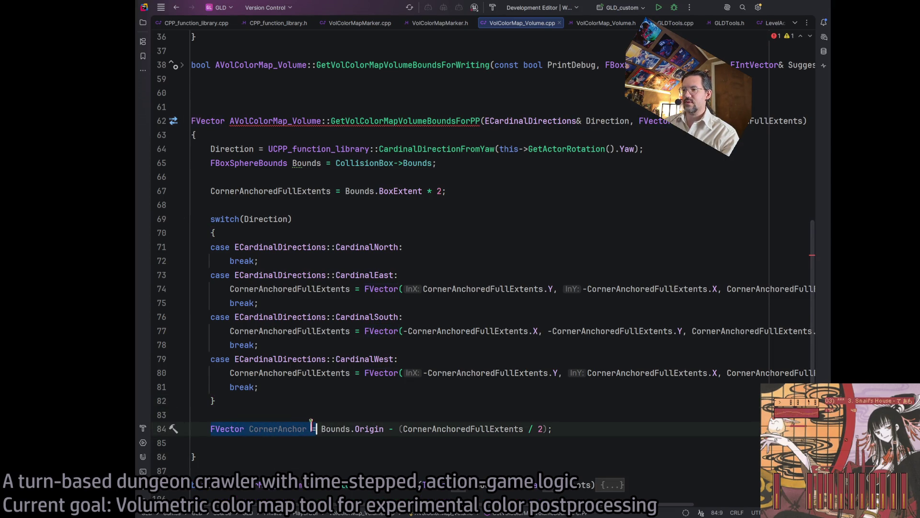
text(return)
click(499, 427)
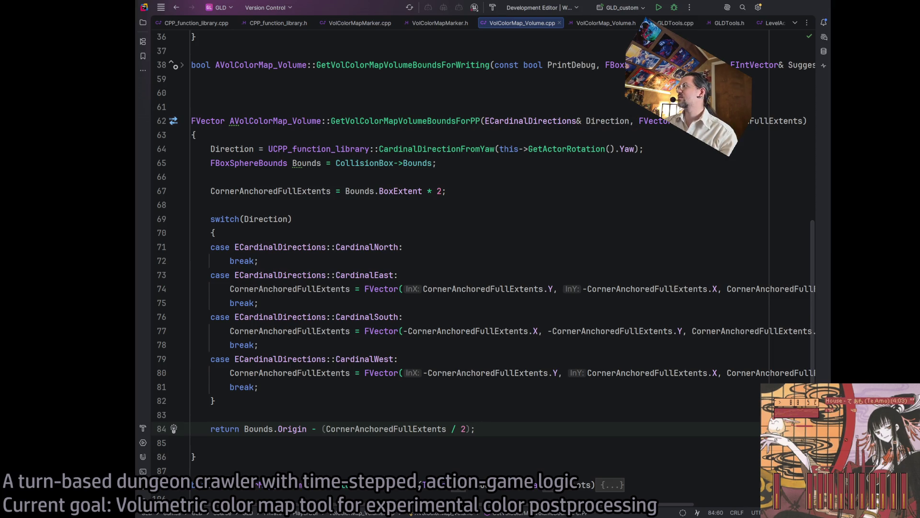
Delete the empty line before GetVolColorMapVolumeBoundsForPP's closing brace
click(688, 121)
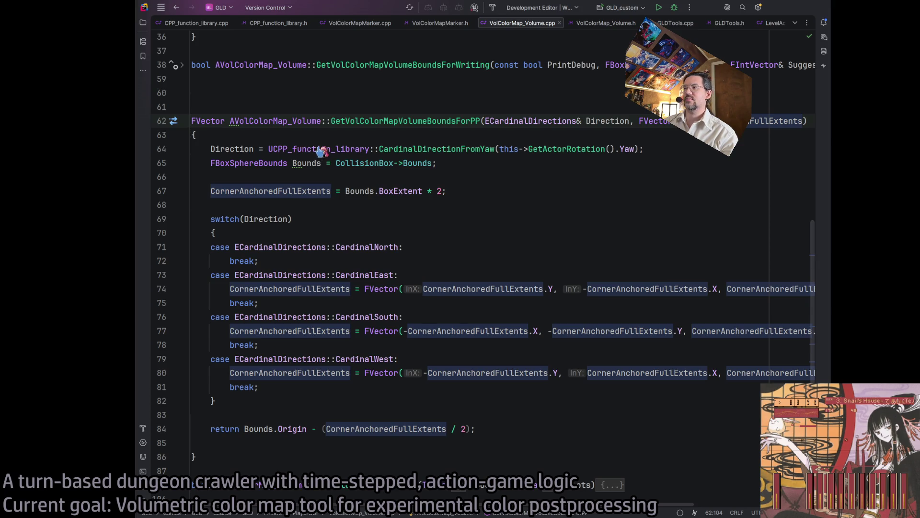
click(513, 194)
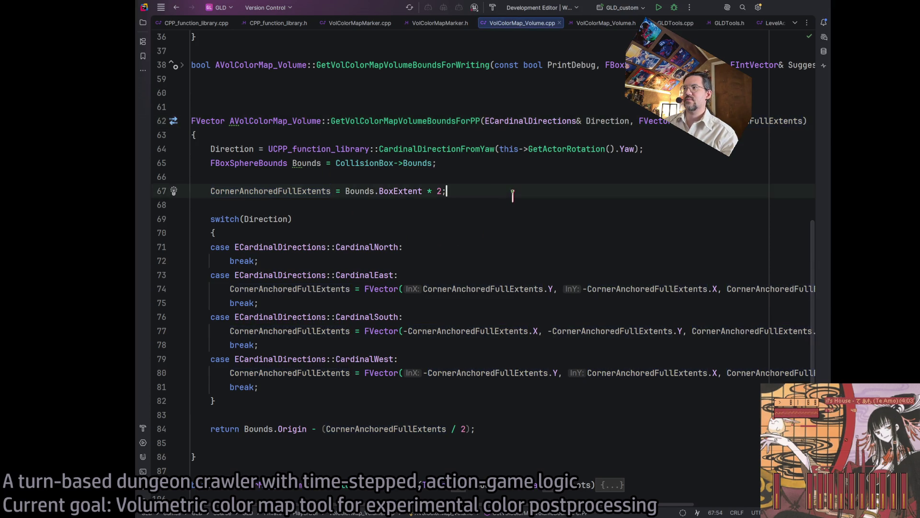
click(605, 23)
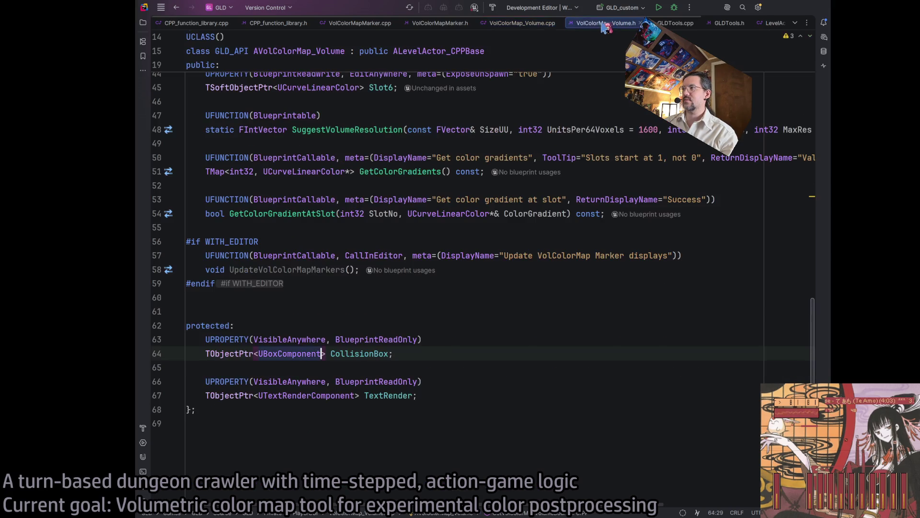
click(533, 24)
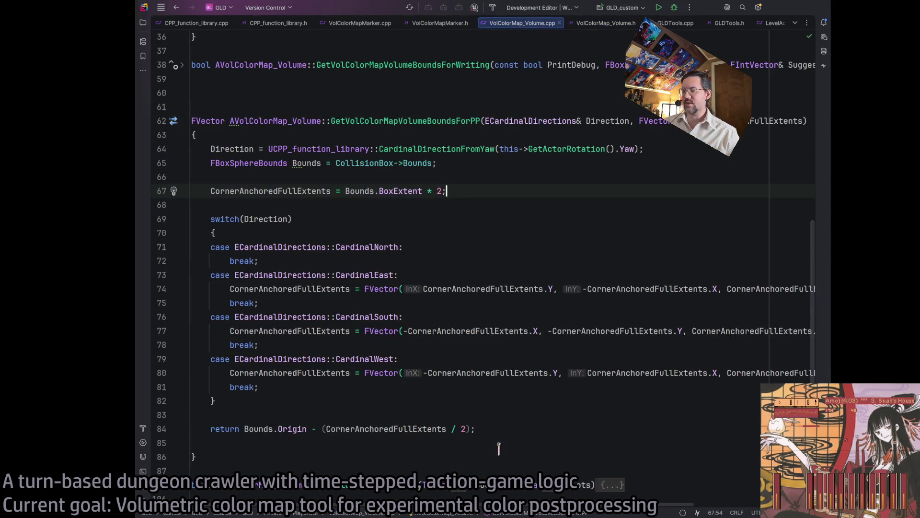
click(512, 415)
click(446, 440)
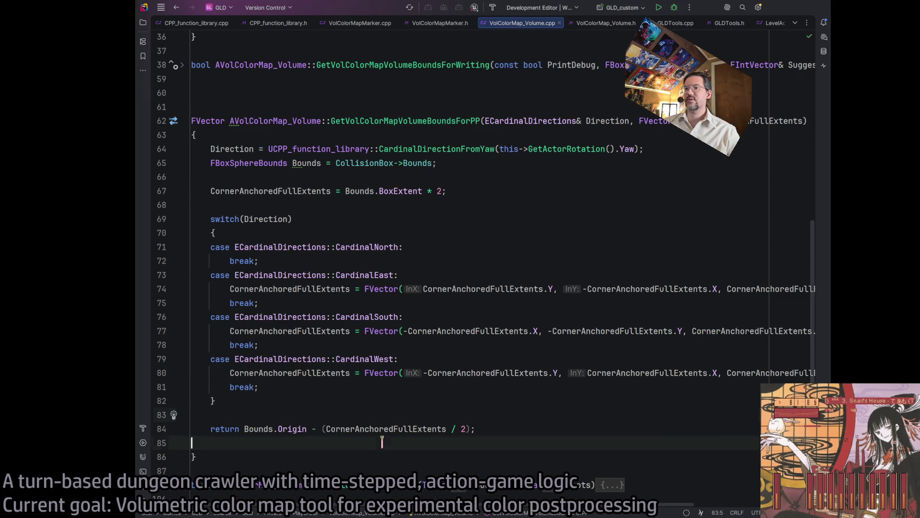
key(Delete)
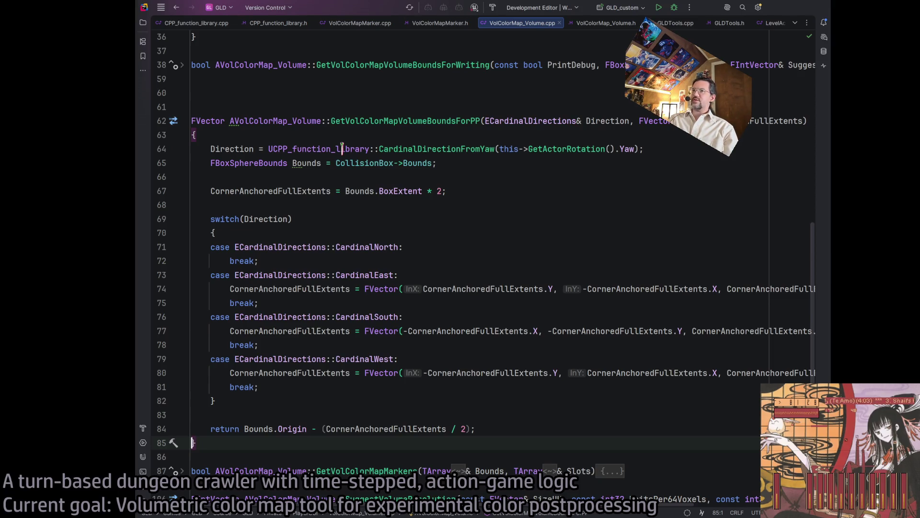
Switch to the VolColorMap_Volume.h header at the CollisionBox declaration
click(232, 122)
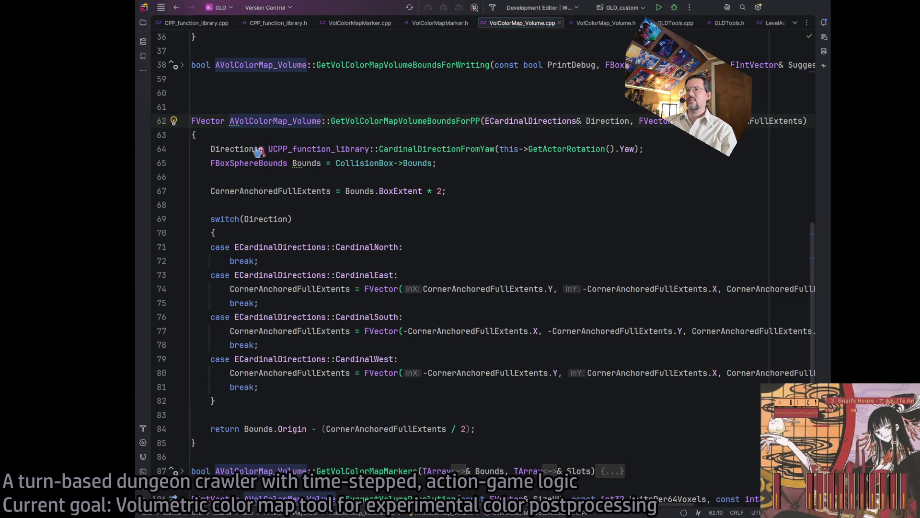
click(412, 213)
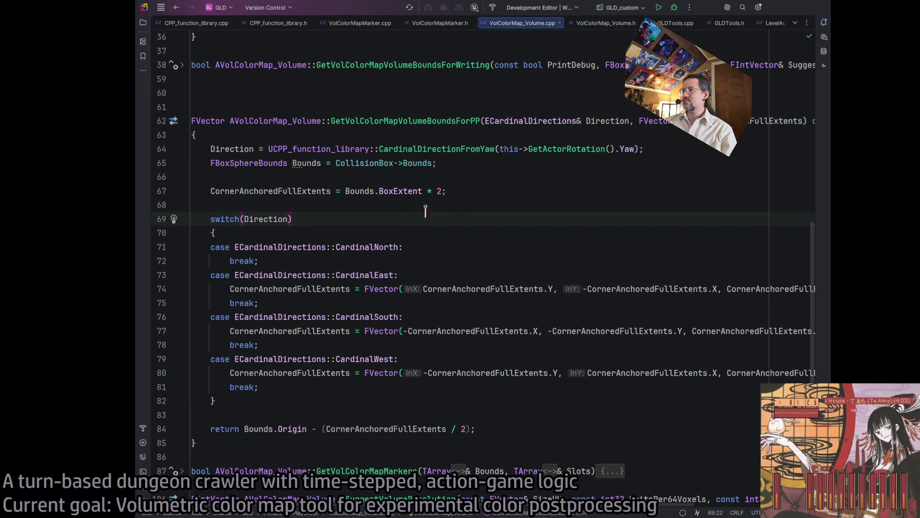
click(605, 23)
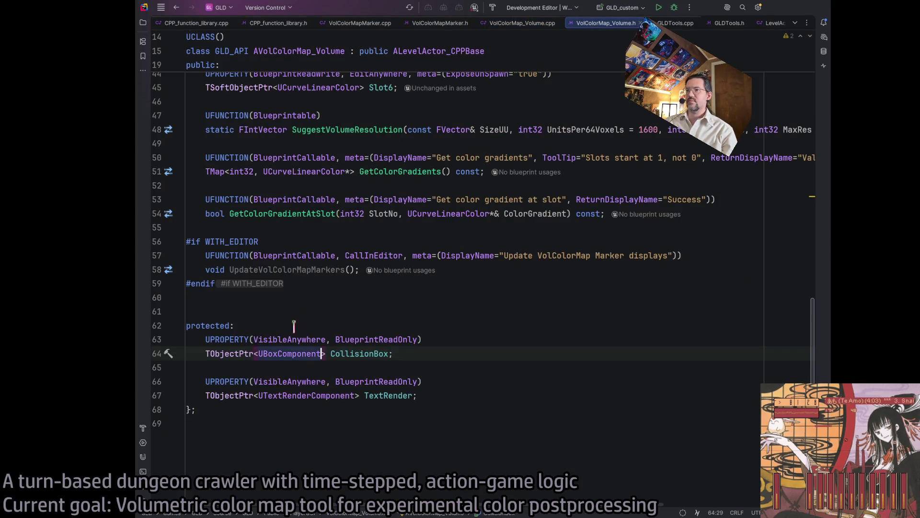
click(468, 349)
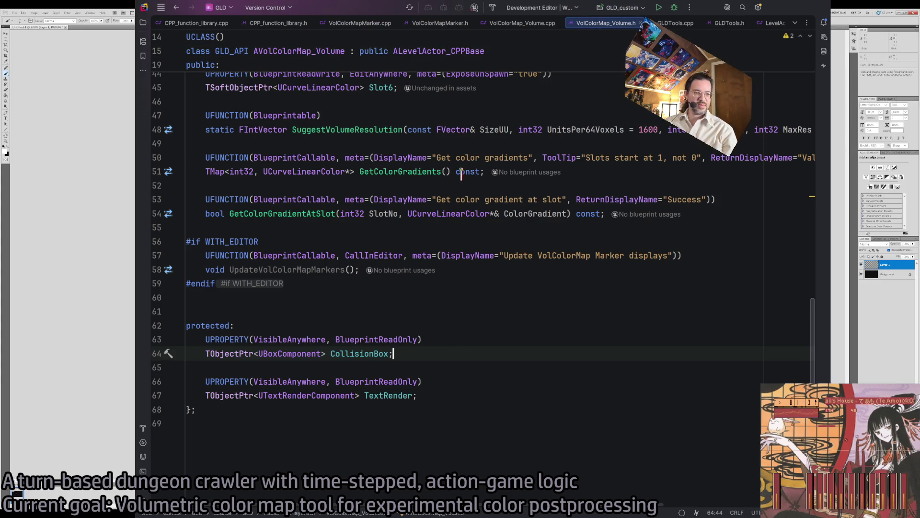
Build GLDEditor, confirm all 42 steps succeeded in the enlarged output, then hide the Build panel
click(494, 8)
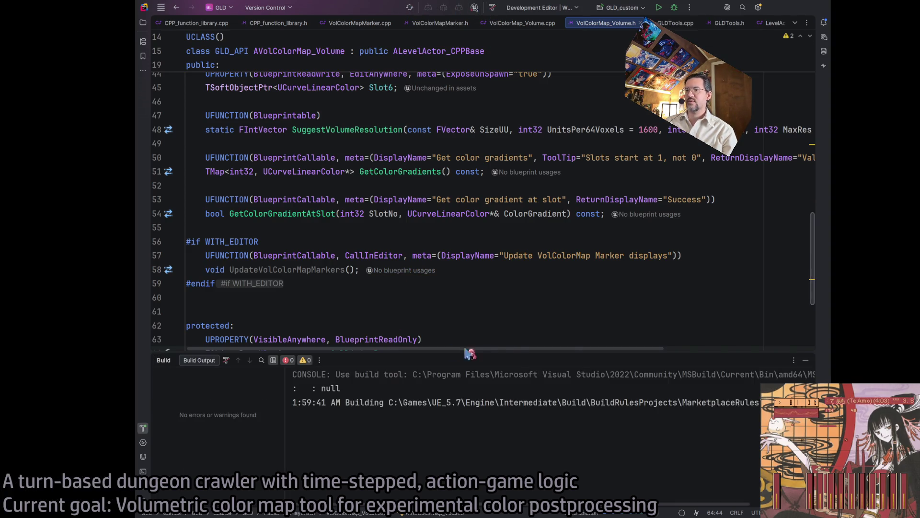
drag(586, 354, 578, 139)
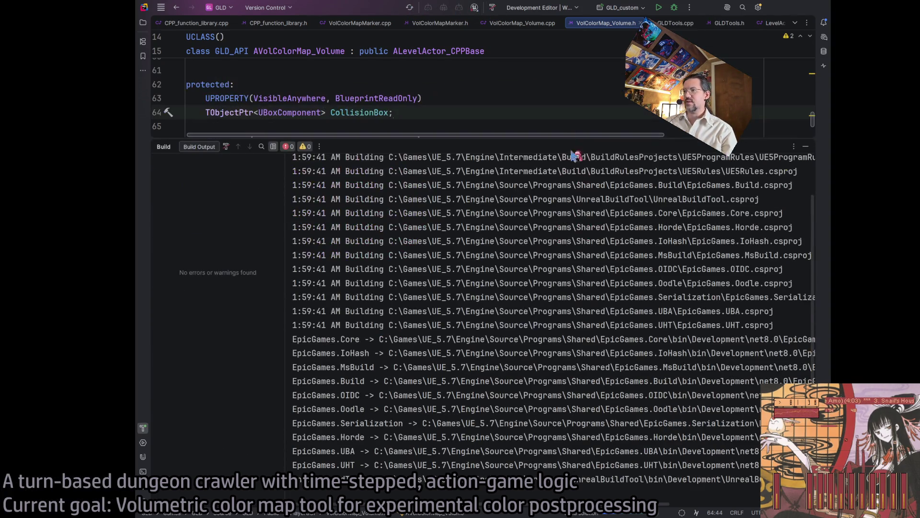
scroll(517, 393, down, 5)
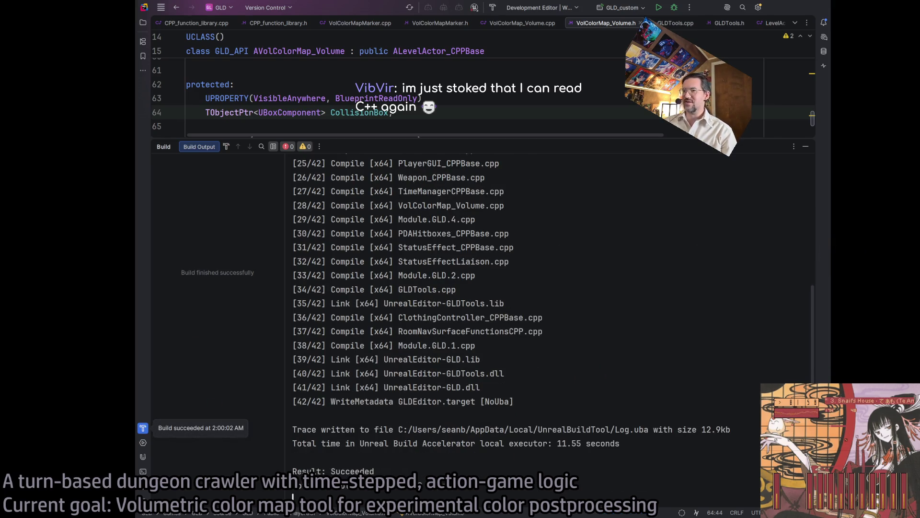
drag(549, 401, 540, 290)
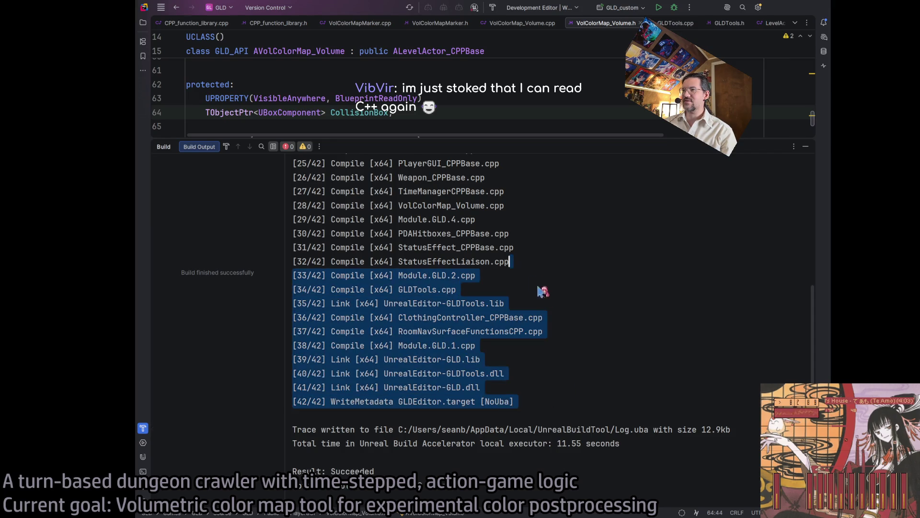
click(578, 317)
drag(592, 264, 582, 487)
click(581, 487)
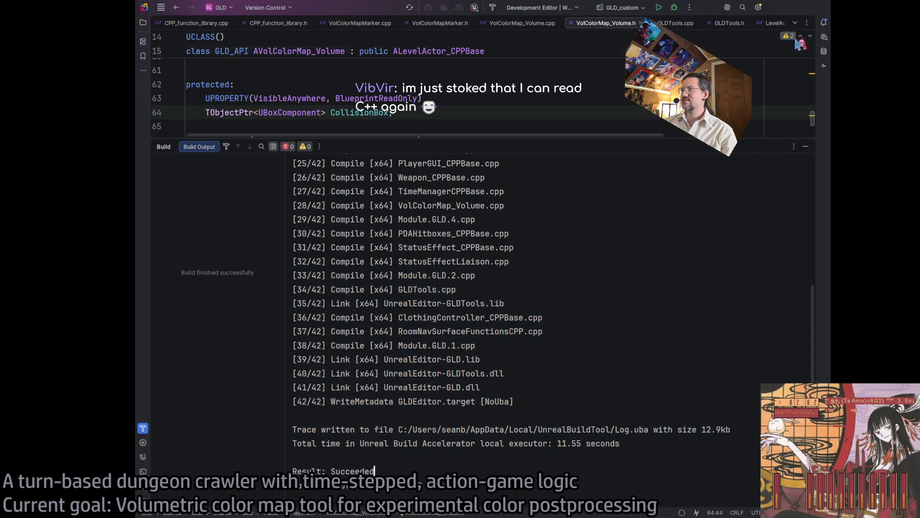
click(805, 148)
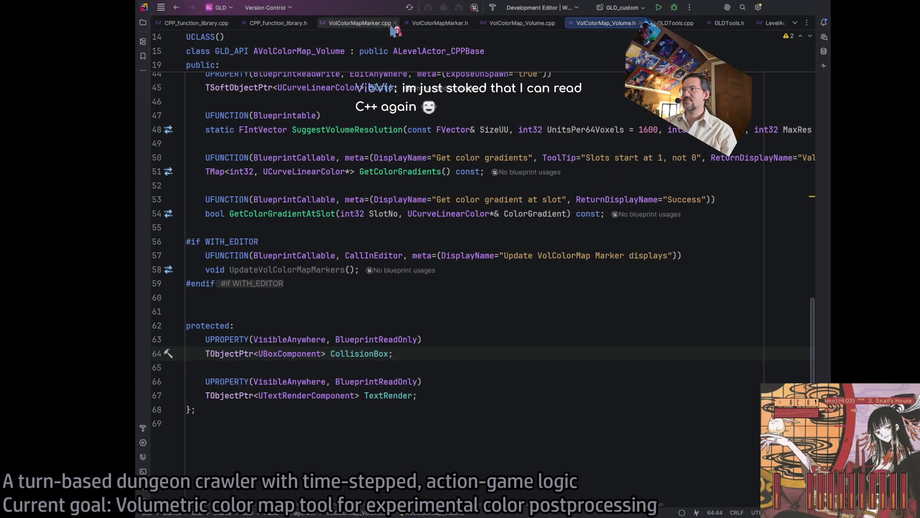
Show VolColorMap_Volume.cpp and select its switch(Direction) cardinal-direction cases for review
click(525, 23)
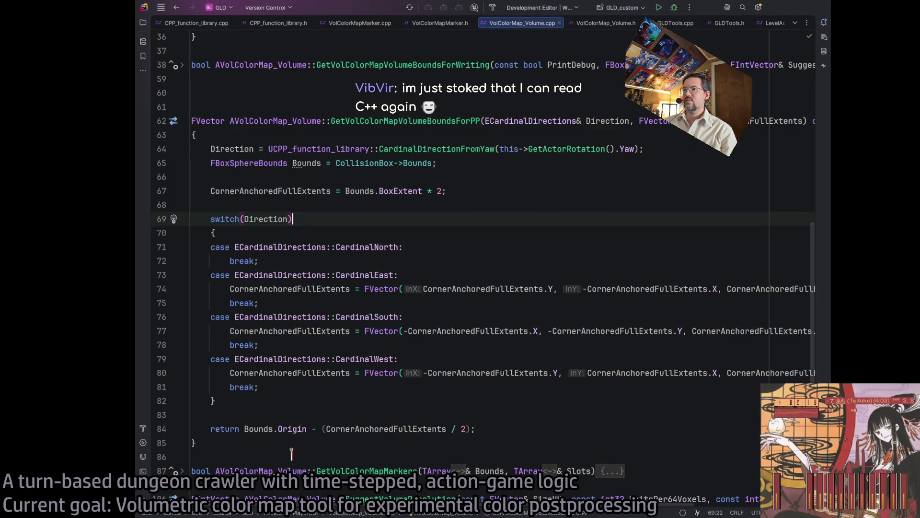
mouse_move(216, 401)
mouse_down()
mouse_move(221, 373)
mouse_move(294, 359)
mouse_move(197, 274)
mouse_move(191, 219)
mouse_up()
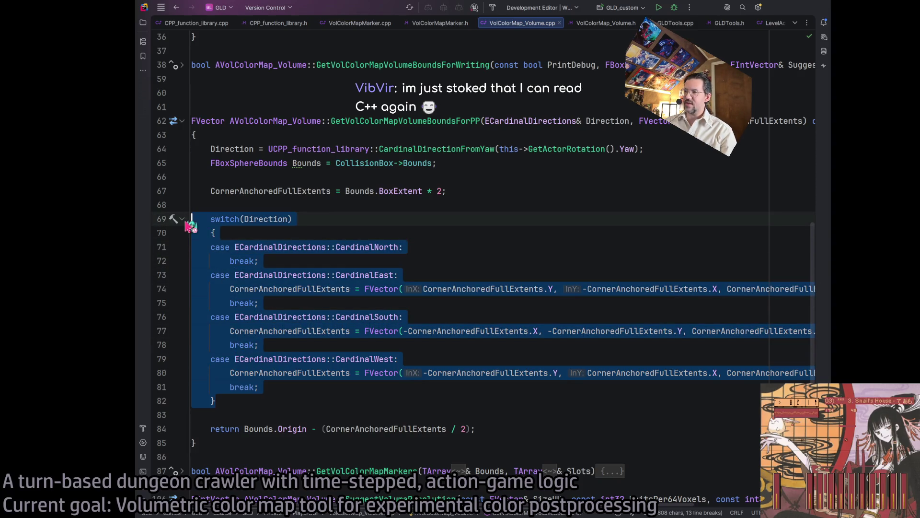
click(267, 389)
mouse_move(242, 401)
mouse_down()
mouse_move(192, 219)
mouse_move(360, 359)
mouse_move(216, 401)
mouse_up()
click(214, 233)
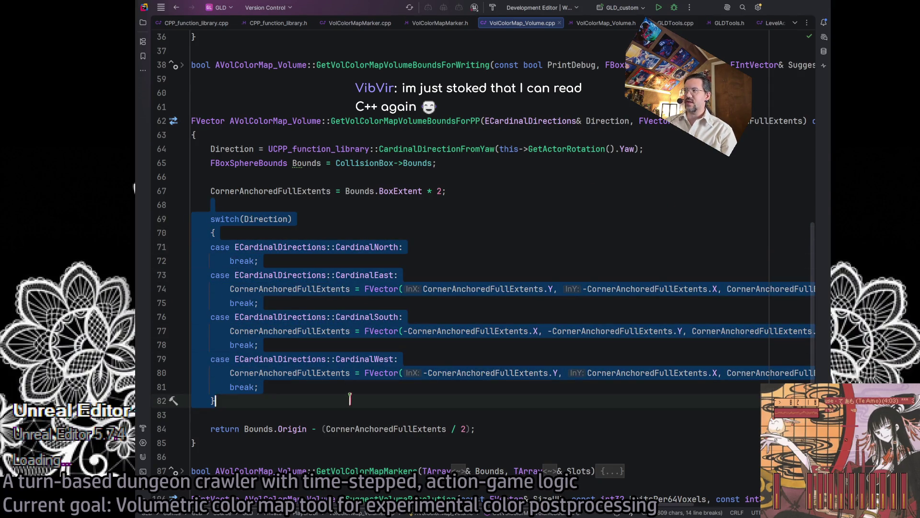
click(351, 397)
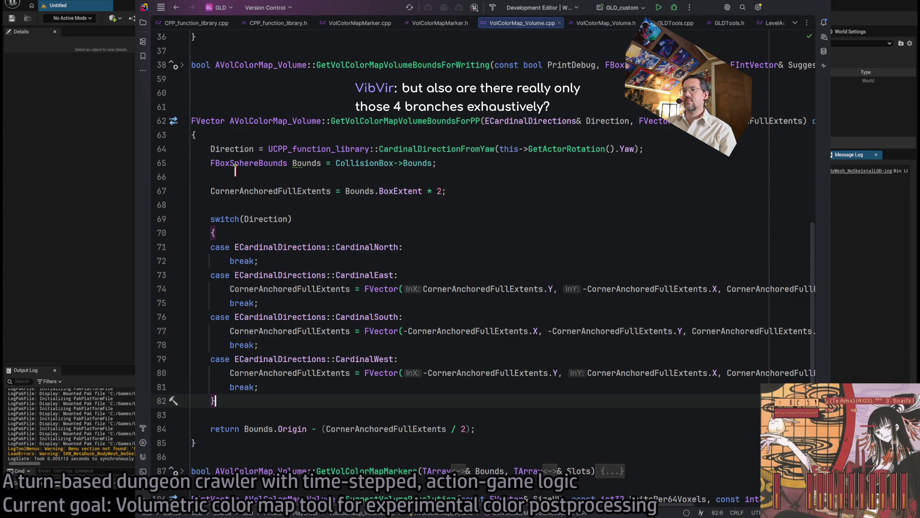
mouse_move(277, 394)
mouse_down()
mouse_move(211, 218)
mouse_move(239, 219)
mouse_move(215, 220)
mouse_move(250, 374)
mouse_move(216, 401)
mouse_up()
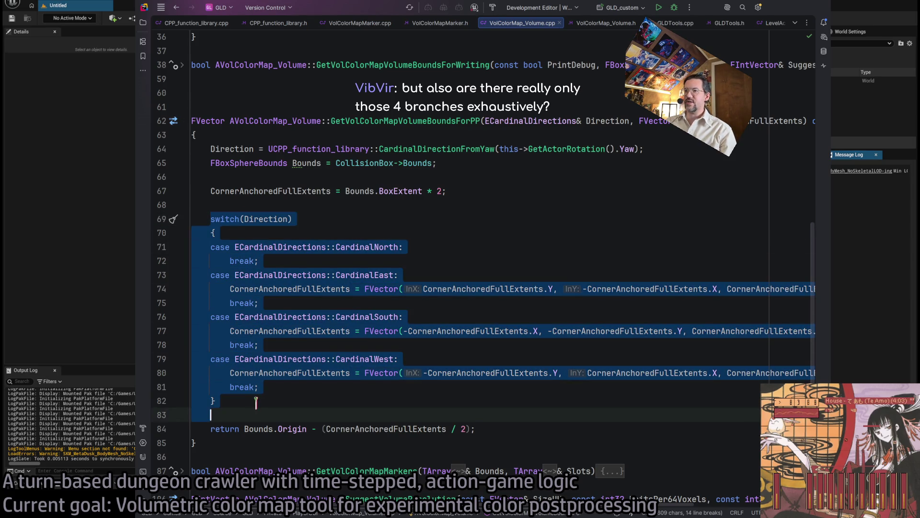
key(Escape)
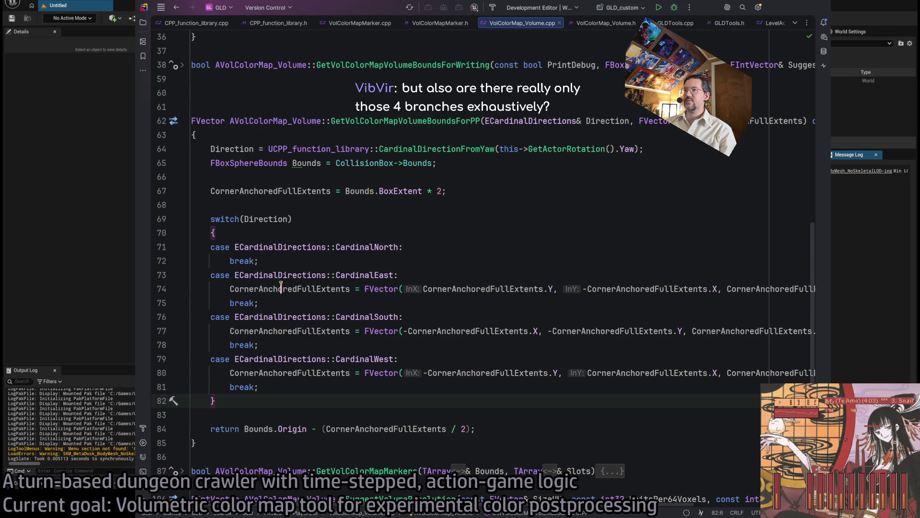
click(465, 164)
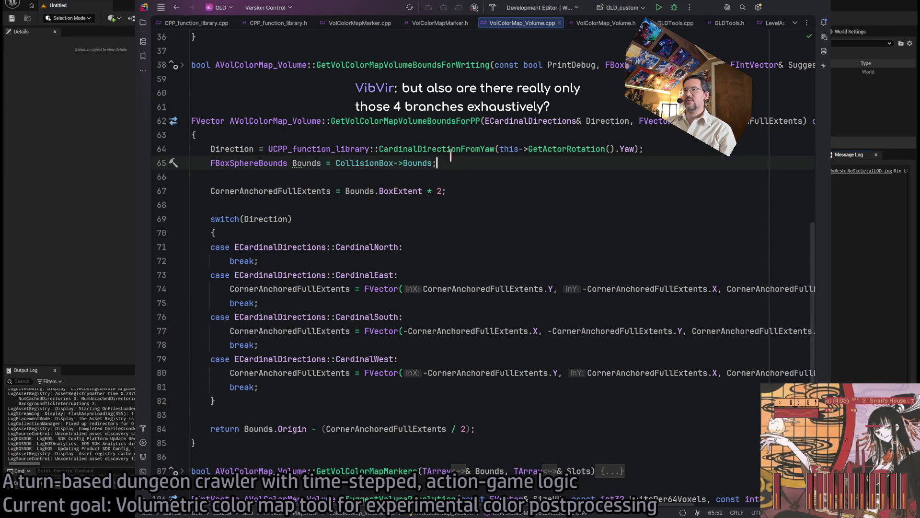
click(442, 148)
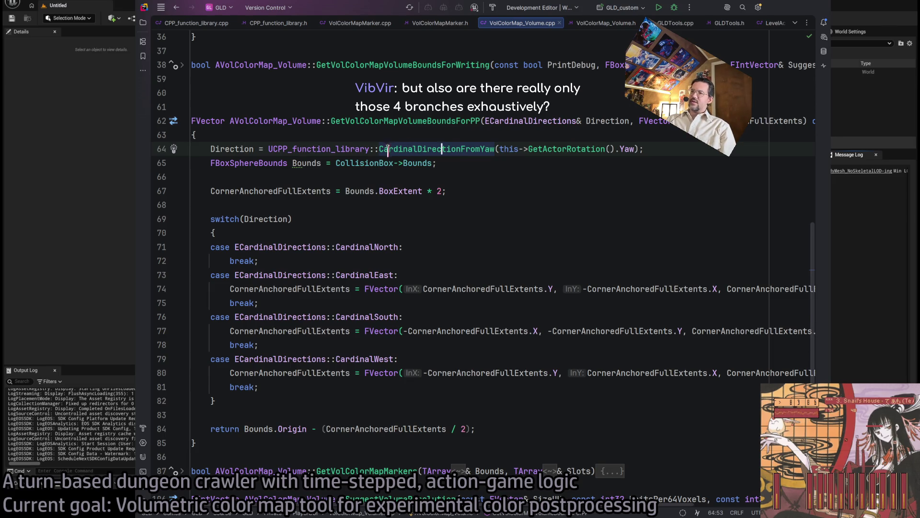
double_click(449, 148)
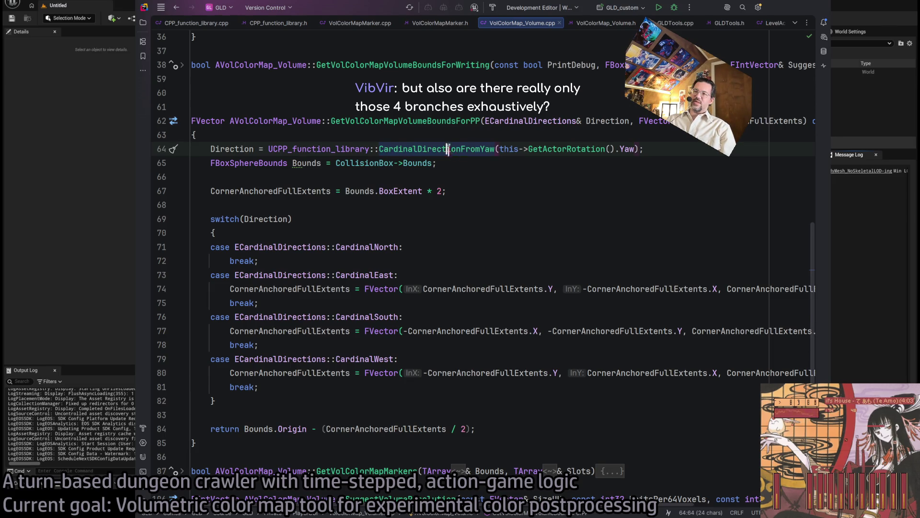
click(441, 149)
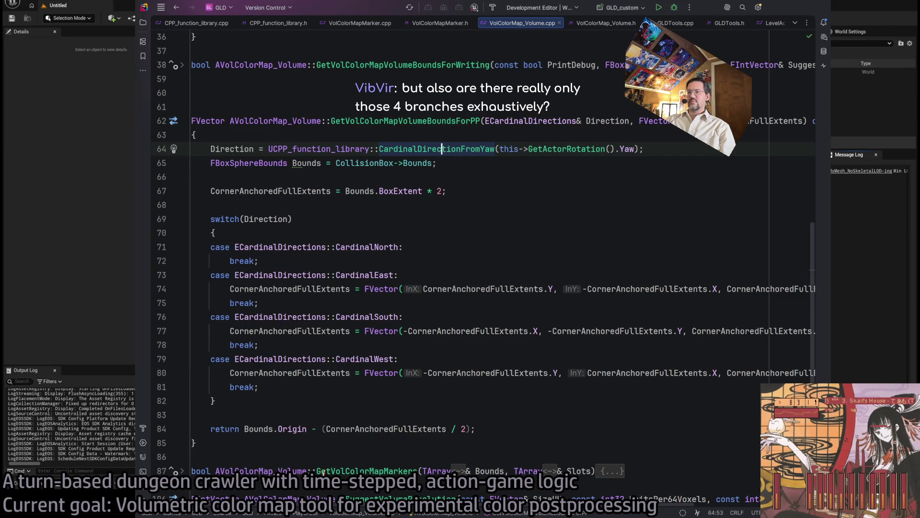
Minimize Rider and select the VolColorMap_Volume box around the level 1-09 mansion
click(776, 7)
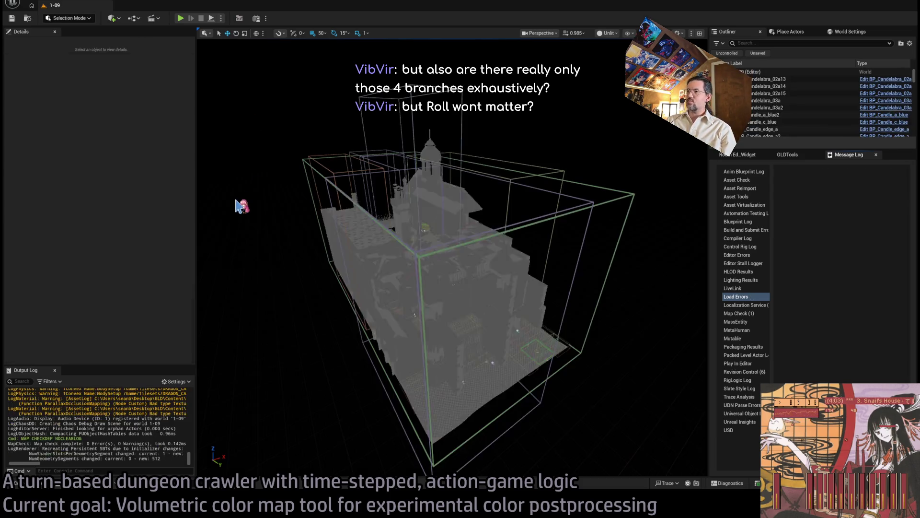
click(632, 196)
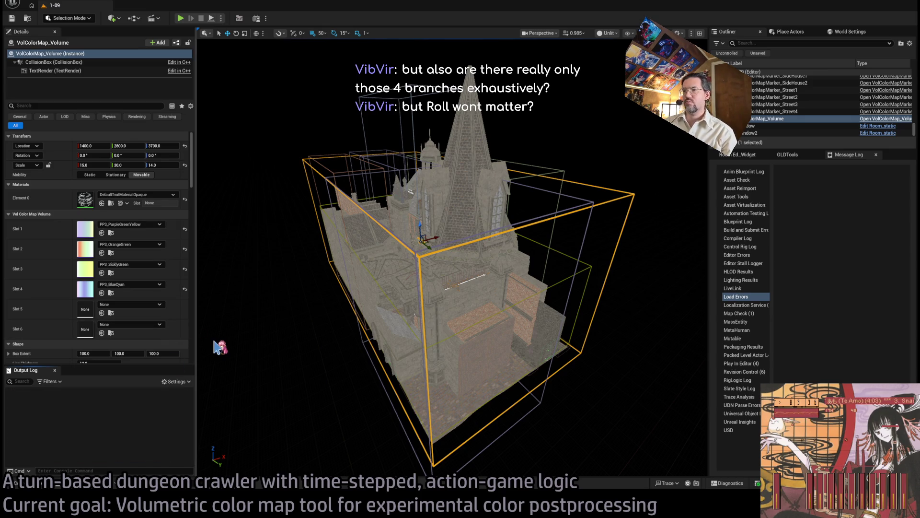
Widen the volume's Scale X and set its Scale Y to 31
drag(462, 292, 443, 255)
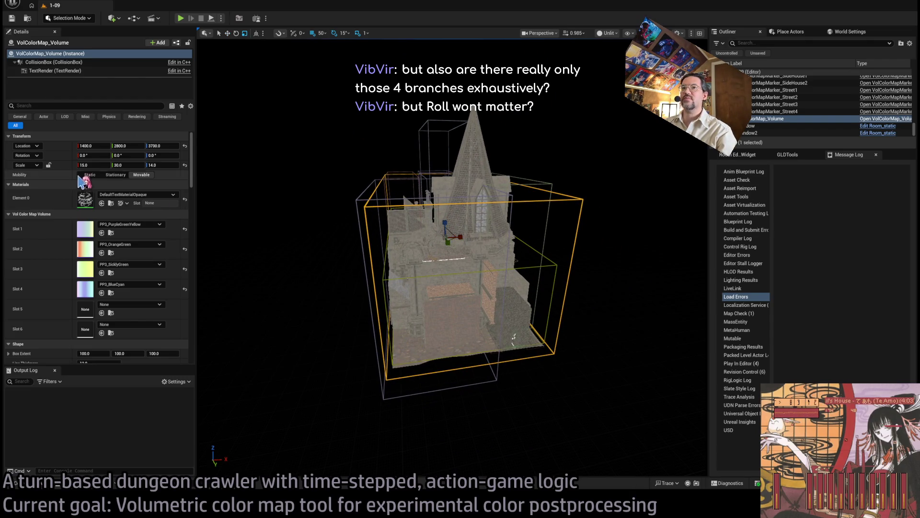
mouse_move(93, 165)
mouse_down()
mouse_move(115, 165)
mouse_move(106, 165)
mouse_up()
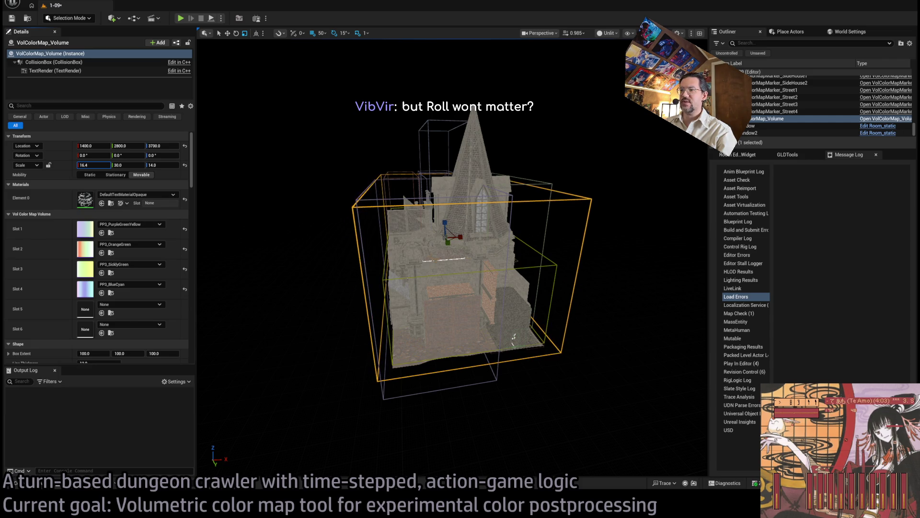
key(Tab)
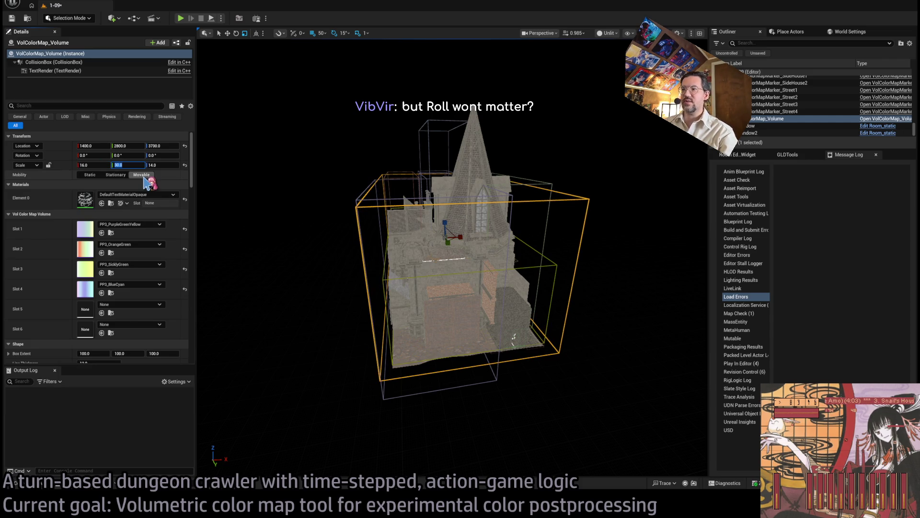
text(32)
key(Return)
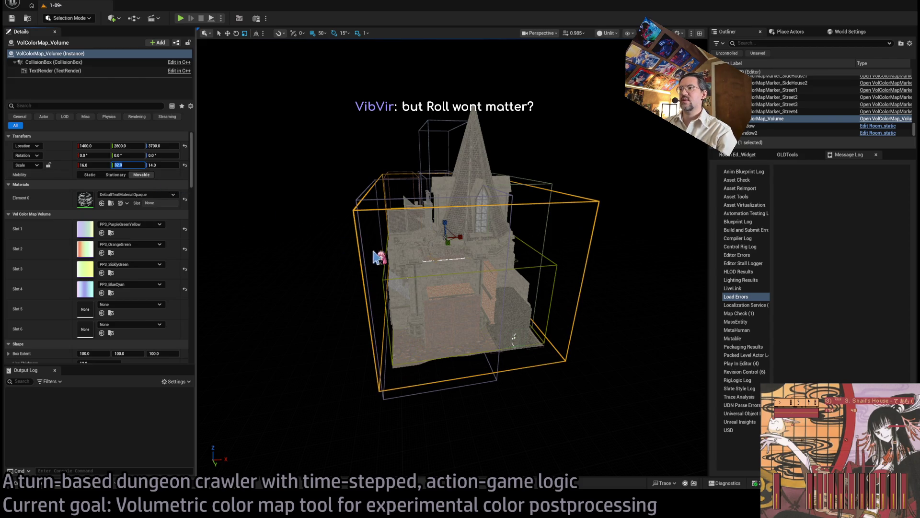
mouse_move(336, 230)
mouse_down()
mouse_move(355, 211)
mouse_move(350, 254)
mouse_up()
drag(127, 165, 122, 165)
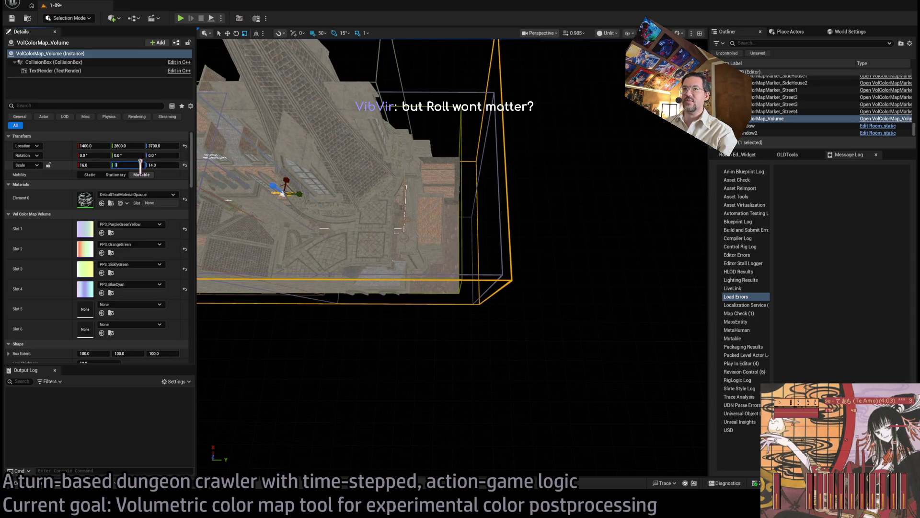
Set Scale Z to 16, check the volume encloses the mansion from above, and save the level
mouse_move(355, 216)
mouse_down()
mouse_move(355, 201)
mouse_move(394, 194)
mouse_move(388, 235)
mouse_move(365, 258)
mouse_up()
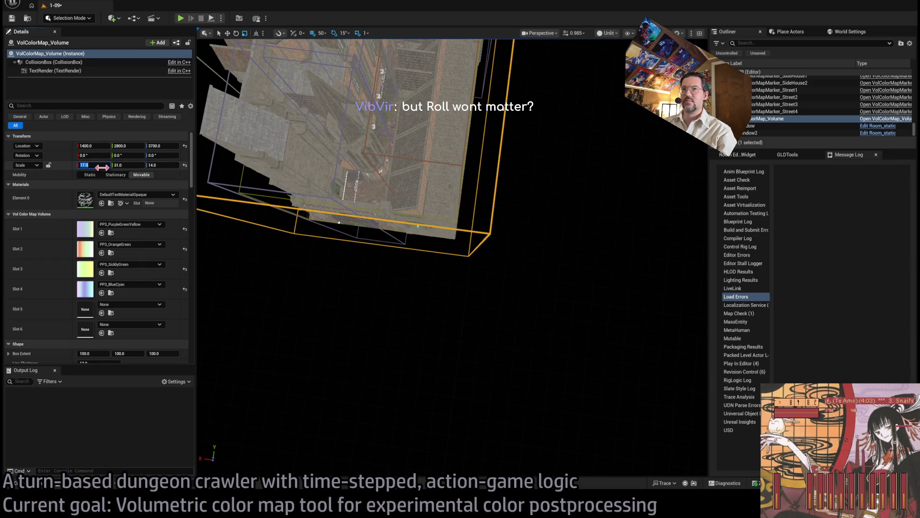
key(Tab)
key(Tab)
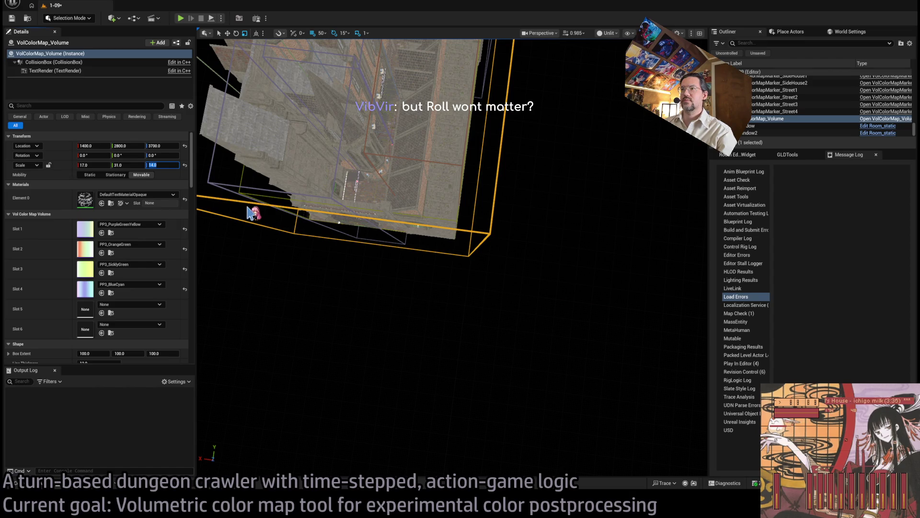
drag(249, 212, 288, 191)
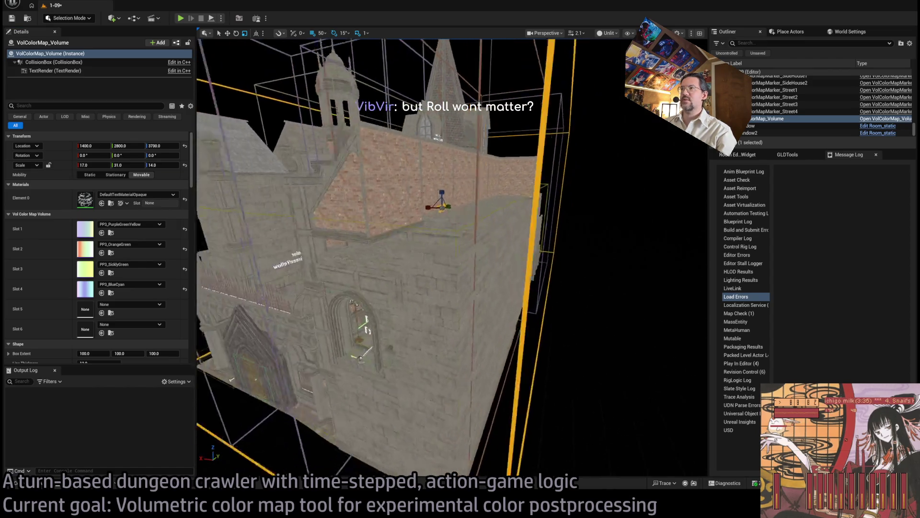
drag(324, 225, 324, 193)
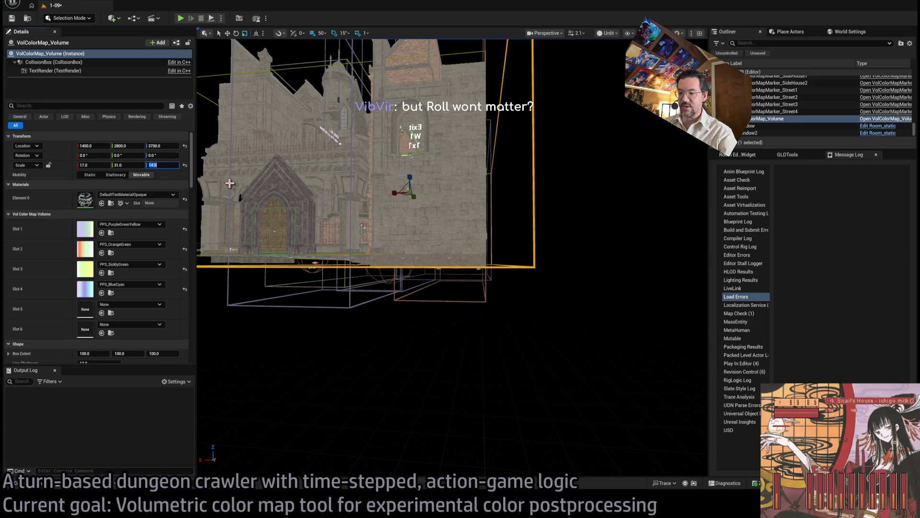
text(16)
key(Return)
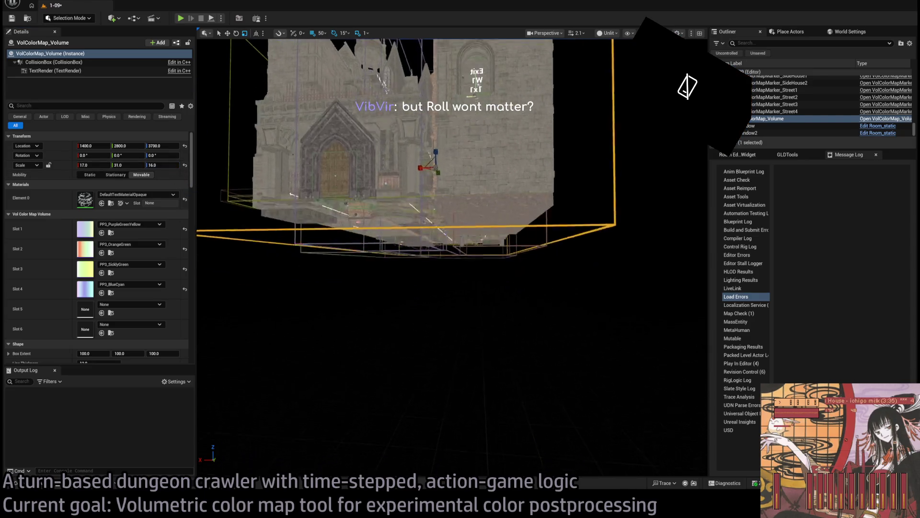
mouse_move(451, 259)
mouse_down()
mouse_move(451, 230)
mouse_move(451, 254)
mouse_move(605, 211)
mouse_up()
click(605, 211)
click(552, 223)
key(ctrl+s)
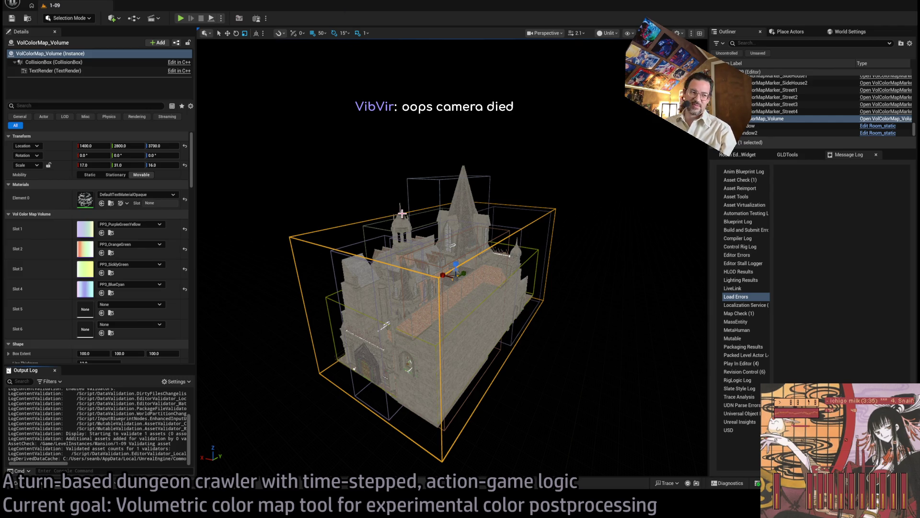
Deselect the volume and fly the view in toward the mansion's spire
click(565, 216)
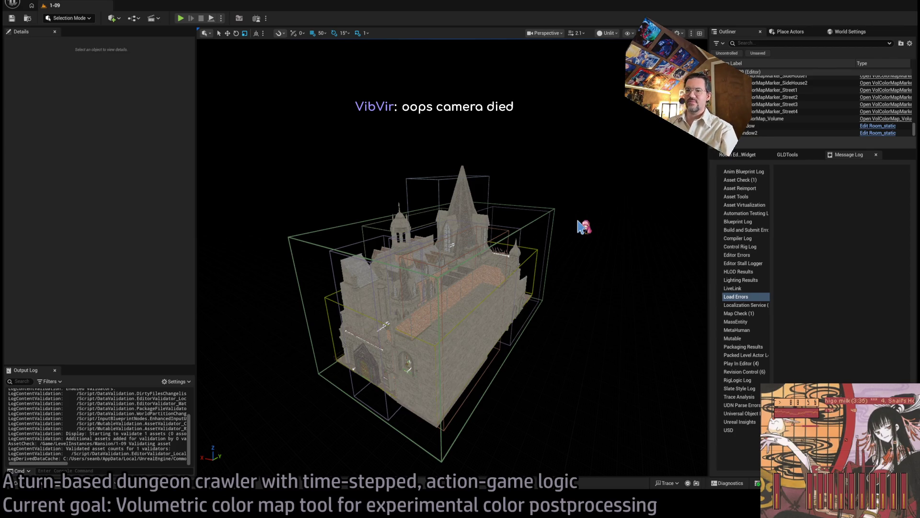
mouse_move(575, 238)
mouse_down()
mouse_move(576, 197)
mouse_move(563, 262)
mouse_move(564, 232)
mouse_up()
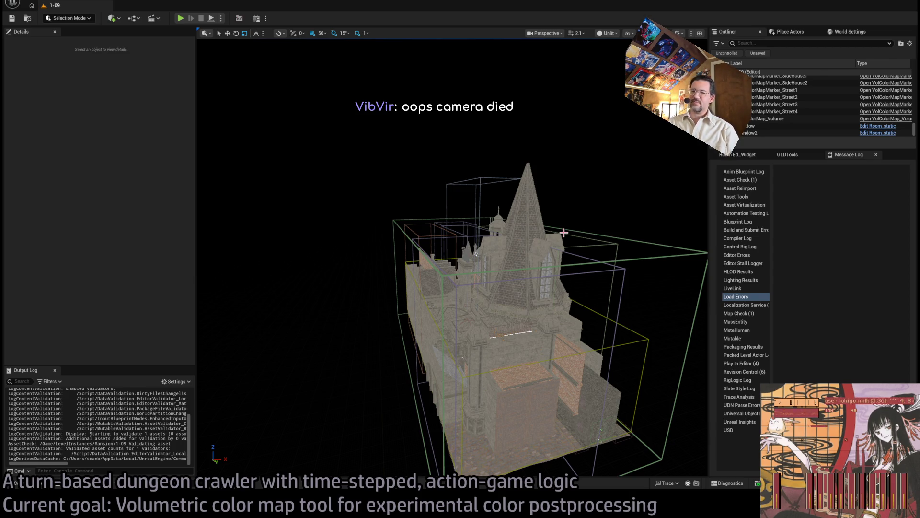
Zoom and orbit around the mansion inside its colour-map volume, then bring Rider back to the front
scroll(563, 233, up, 5)
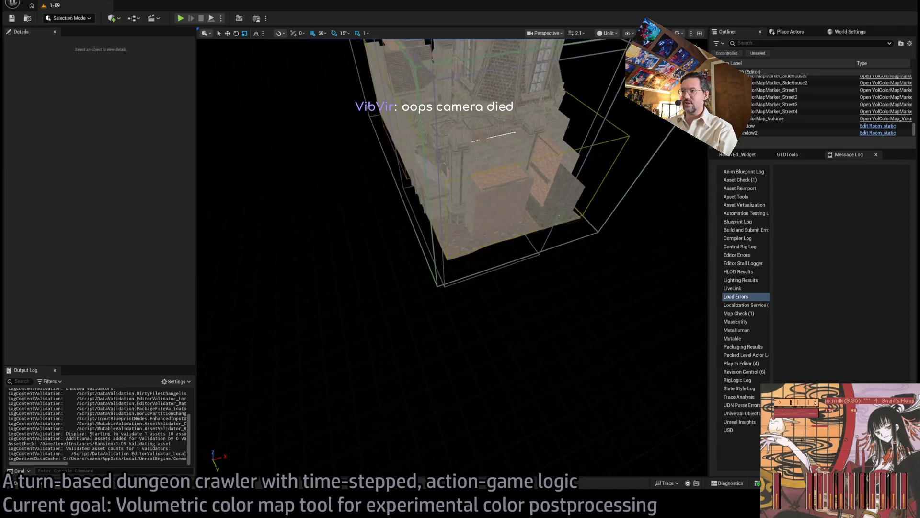
key(Up)
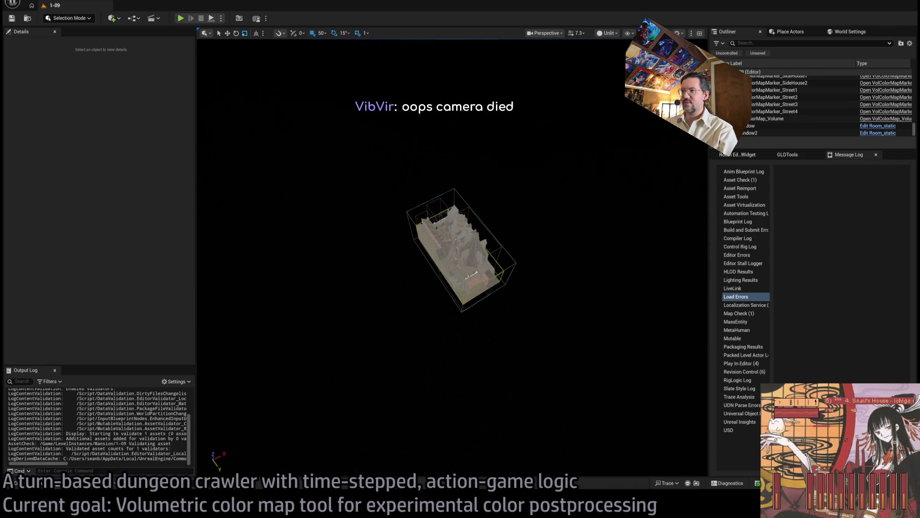
key(Left)
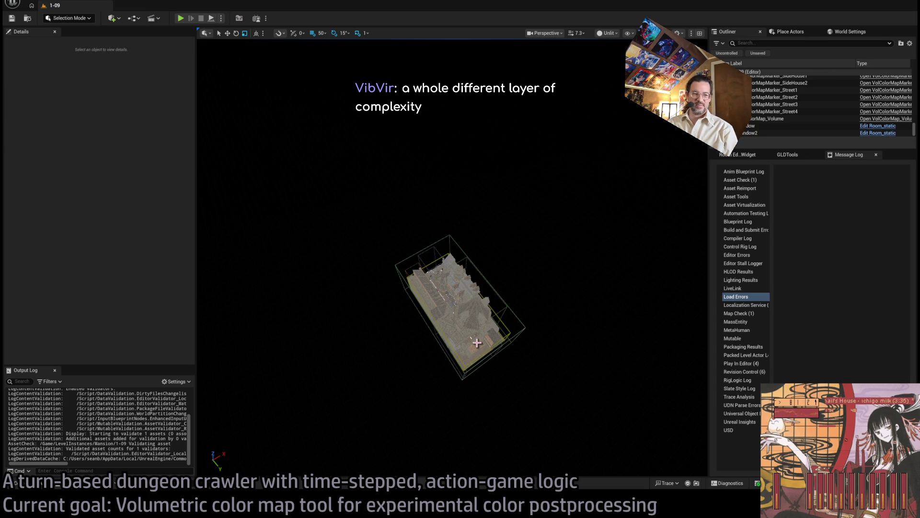
scroll(486, 341, up, 5)
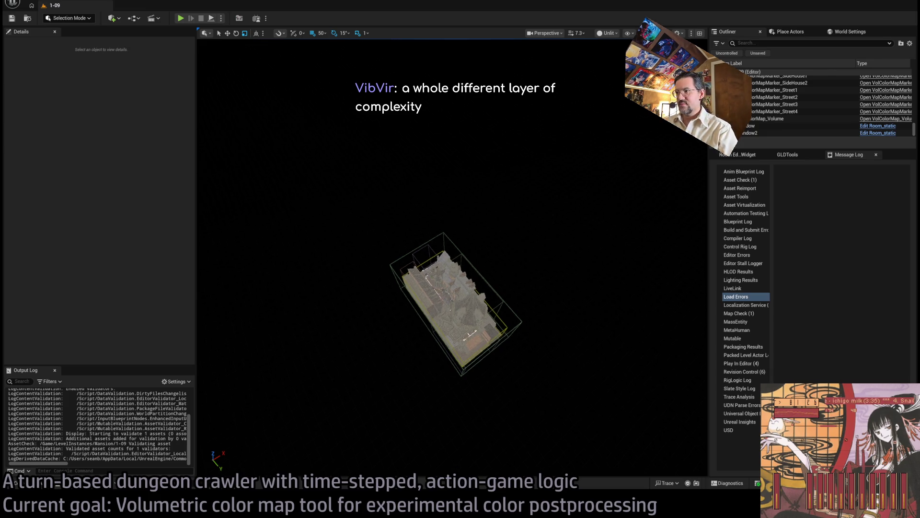
scroll(453, 303, down, 2)
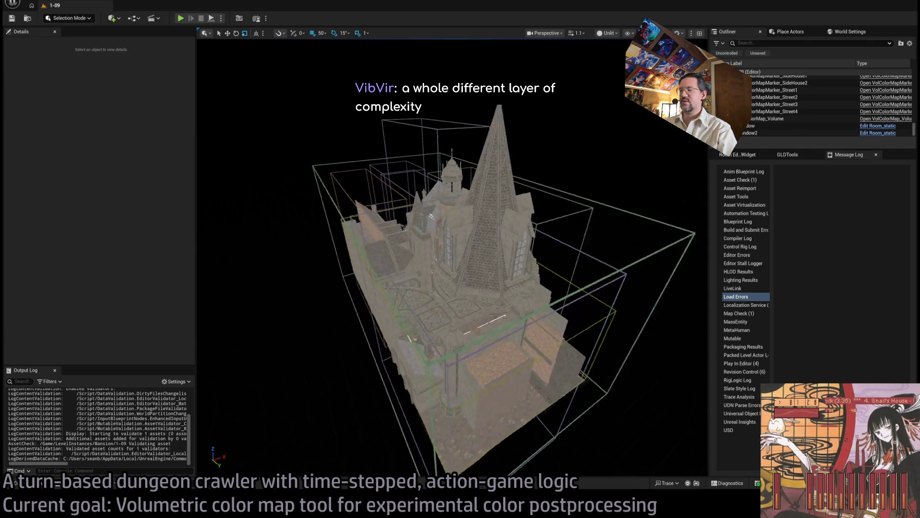
drag(507, 340, 507, 341)
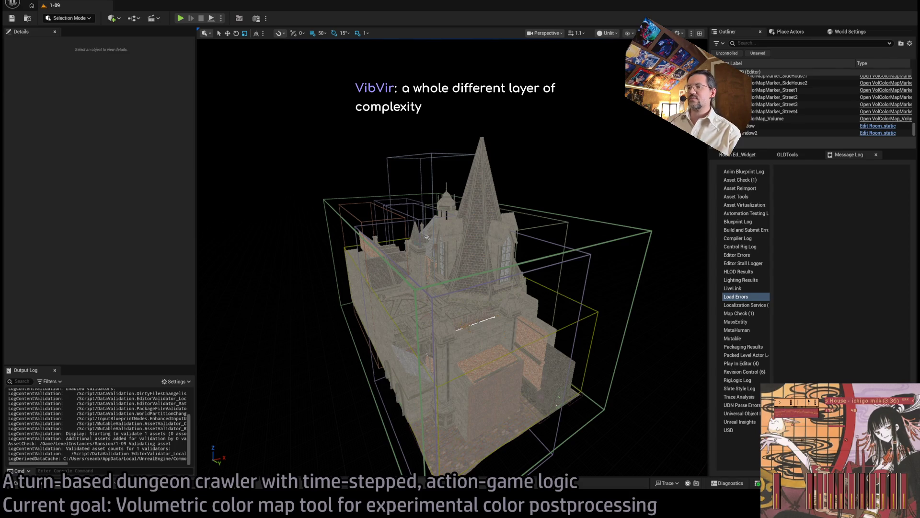
key(alt+Tab)
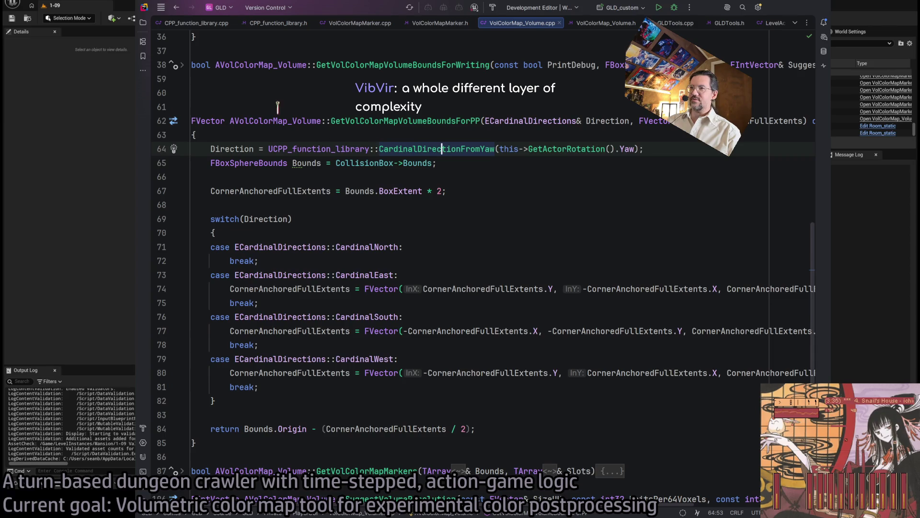
In CPP_function_library.h, review RotateIntVec2D and the CardinalDirectionToRotator, FromYaw and ToIntegerOffset2D declarations
click(273, 23)
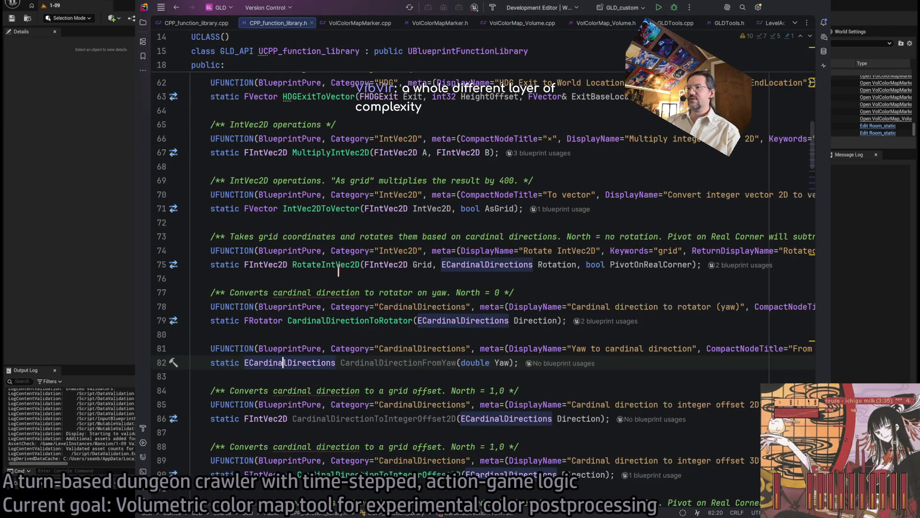
click(326, 264)
double_click(326, 264)
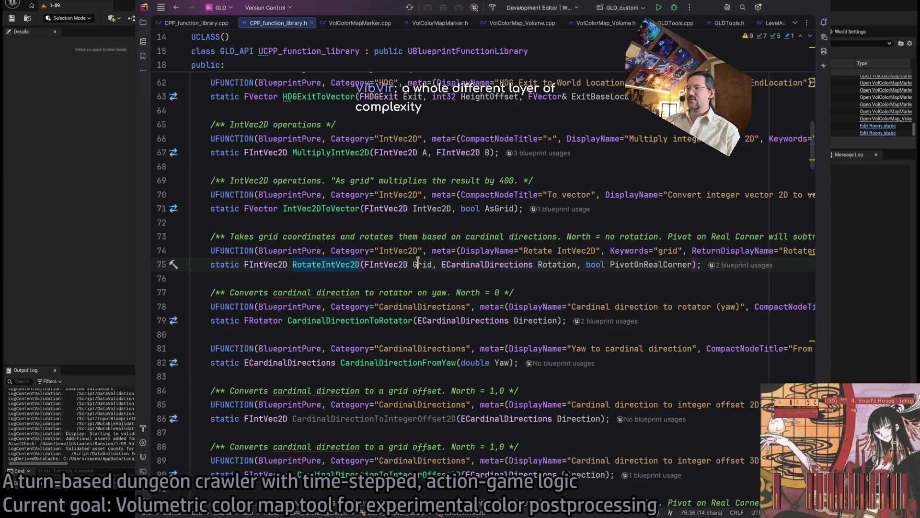
click(272, 250)
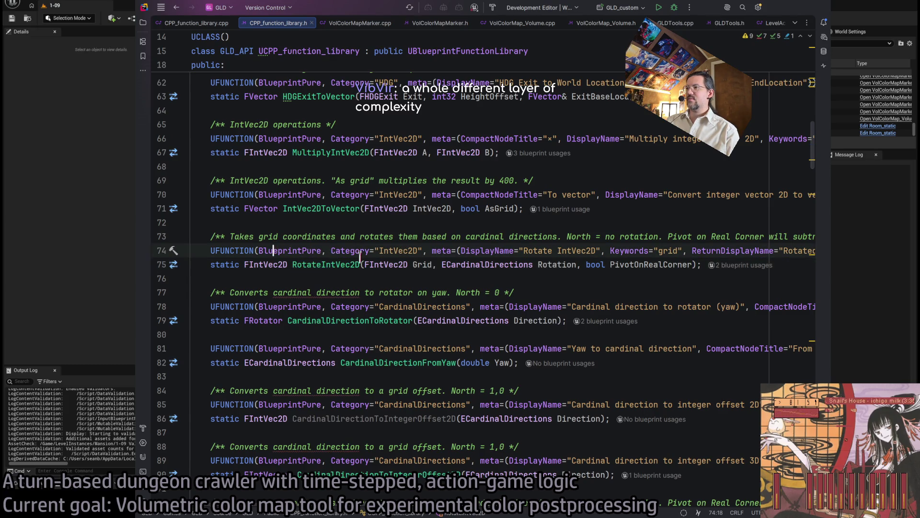
double_click(314, 264)
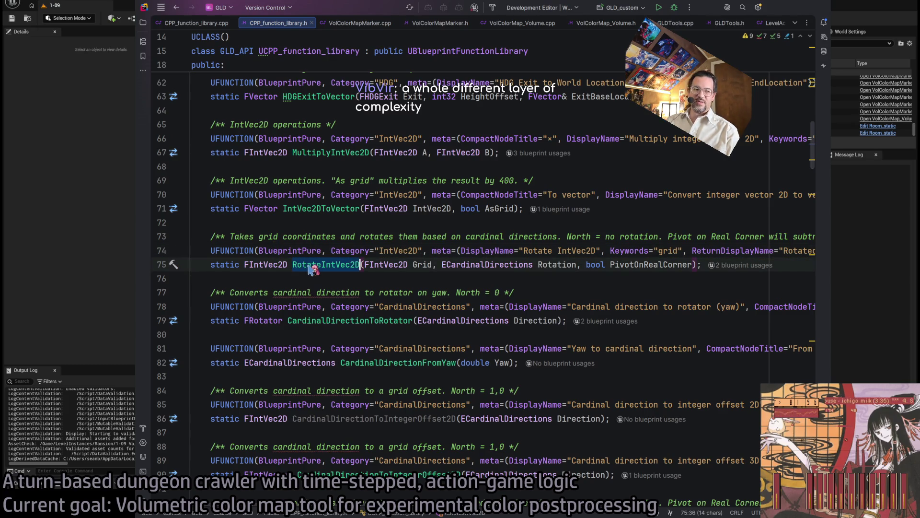
click(510, 264)
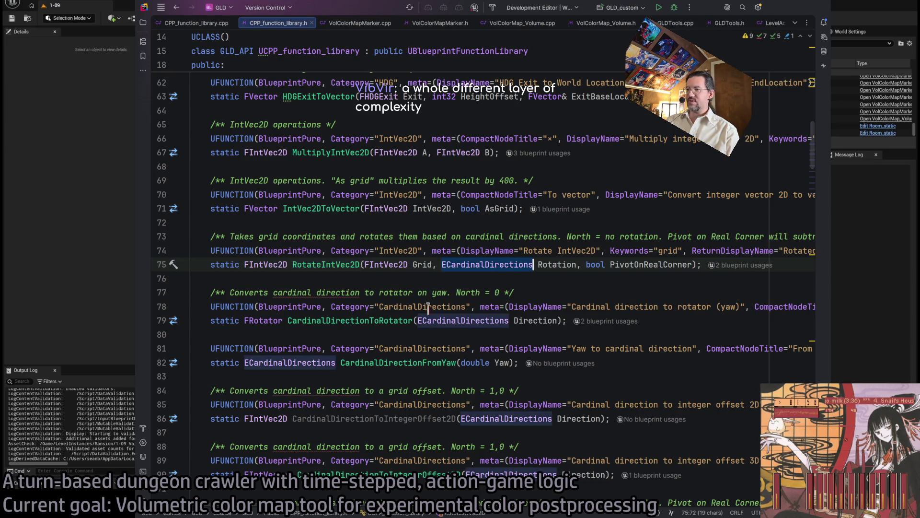
double_click(393, 321)
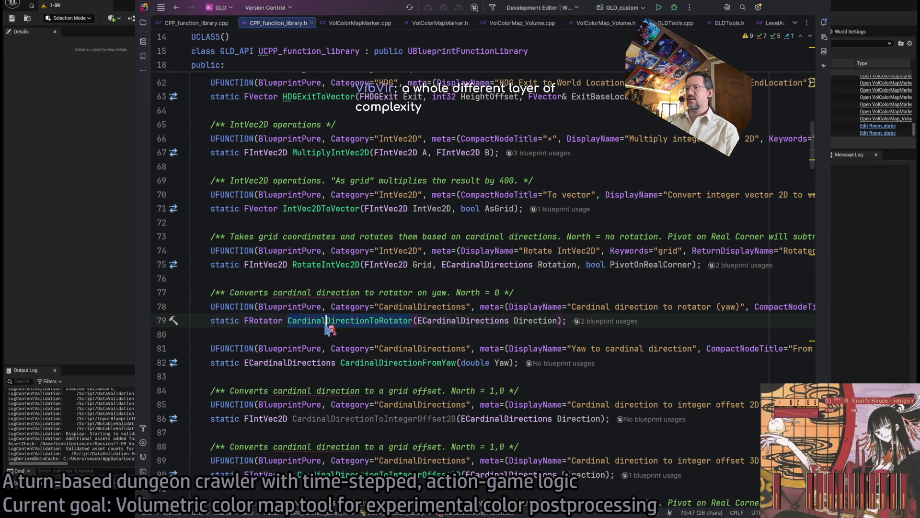
click(453, 320)
click(403, 361)
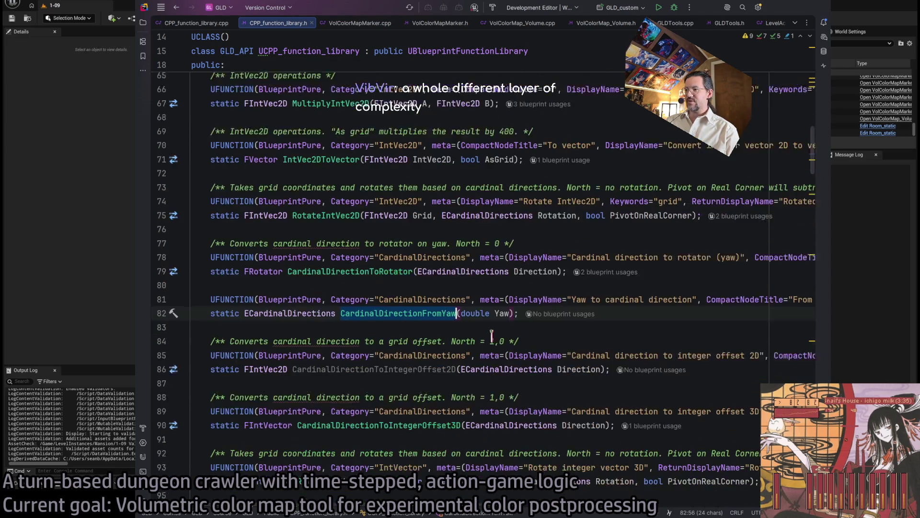
double_click(404, 362)
double_click(373, 418)
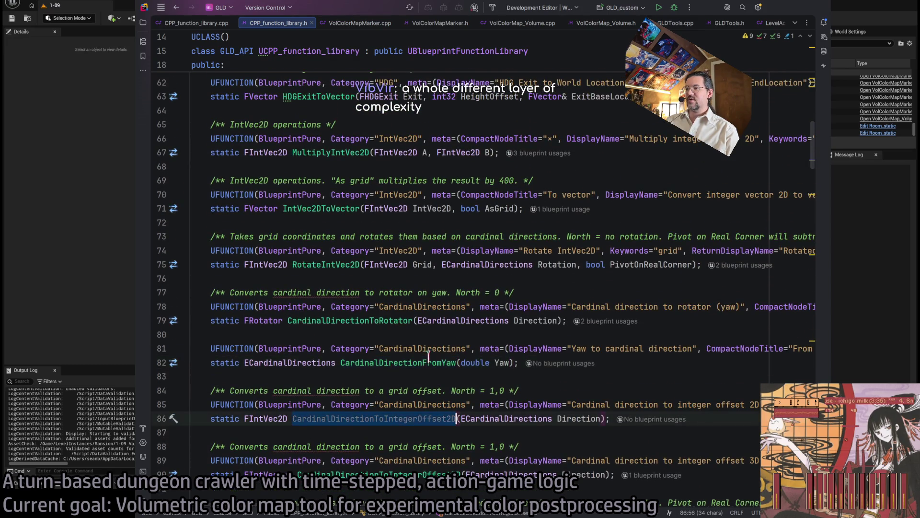
Continue down through CardinalDirectionToIntegerOffset3D, RotateIntVector and RotateCardinalDirection declarations
scroll(329, 378, down, 2)
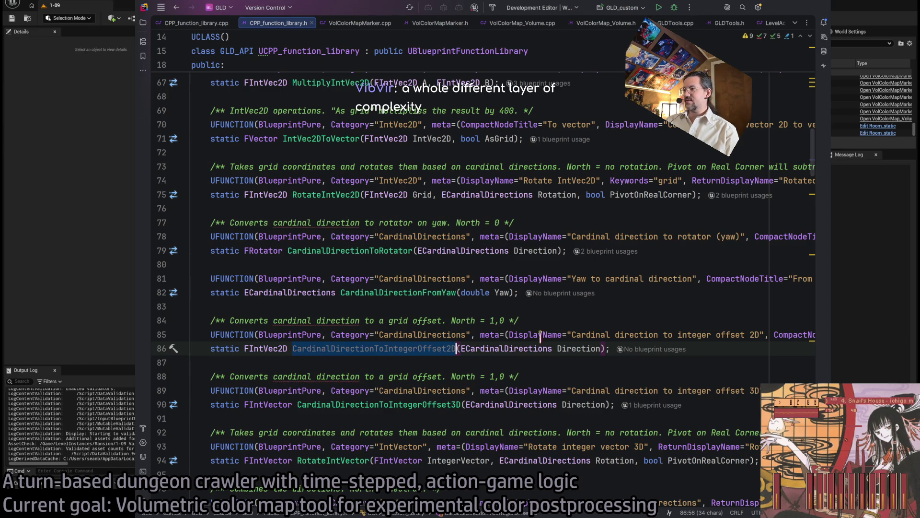
scroll(287, 269, down, 2)
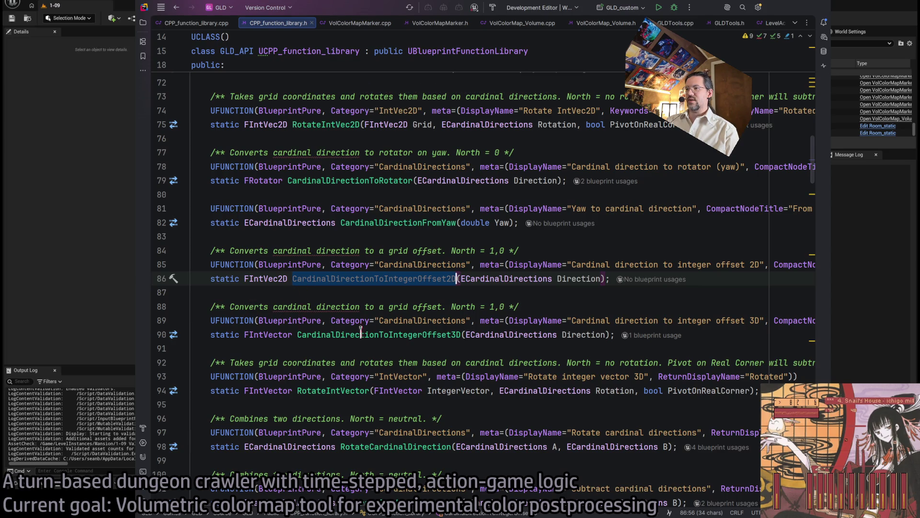
click(361, 334)
scroll(360, 331, down, 5)
click(330, 250)
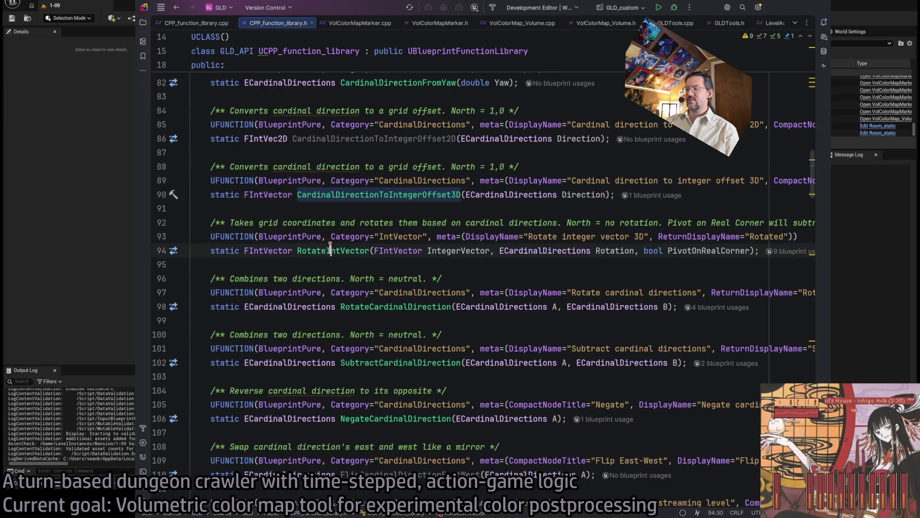
double_click(330, 250)
double_click(414, 307)
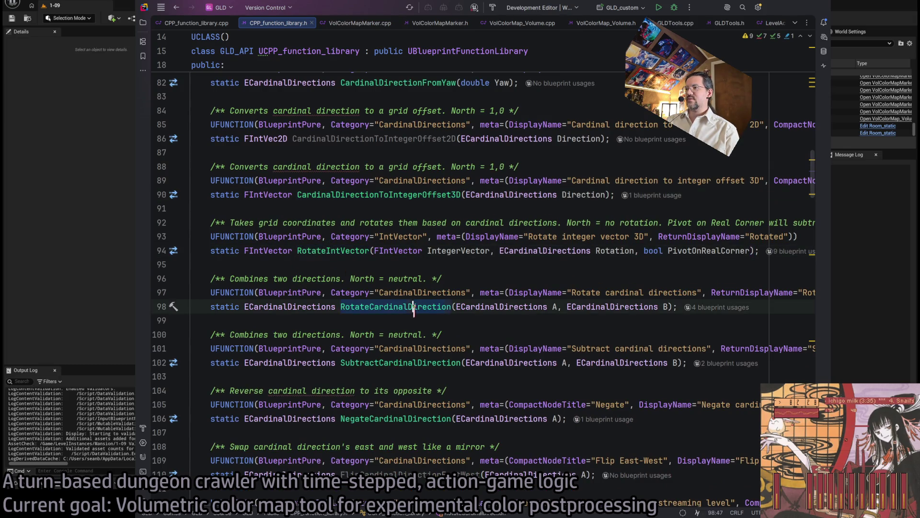
double_click(506, 307)
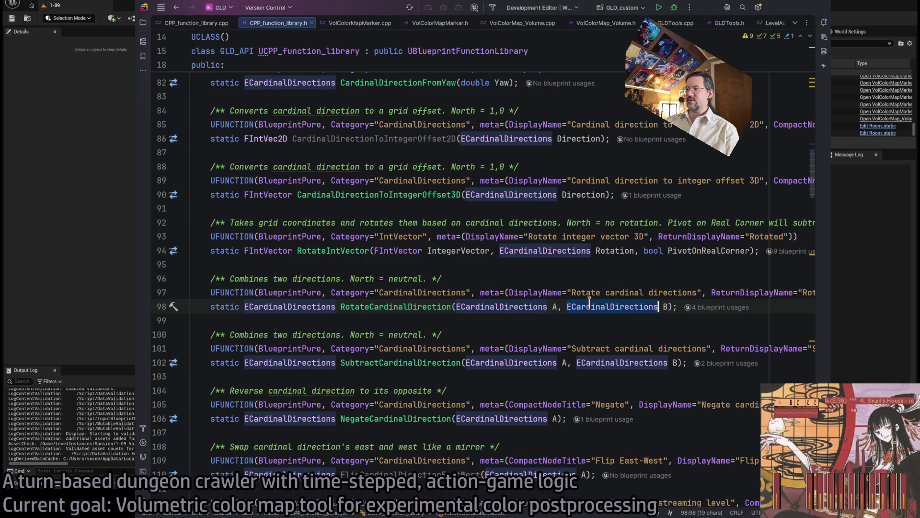
scroll(590, 300, down, 2)
drag(491, 236, 599, 237)
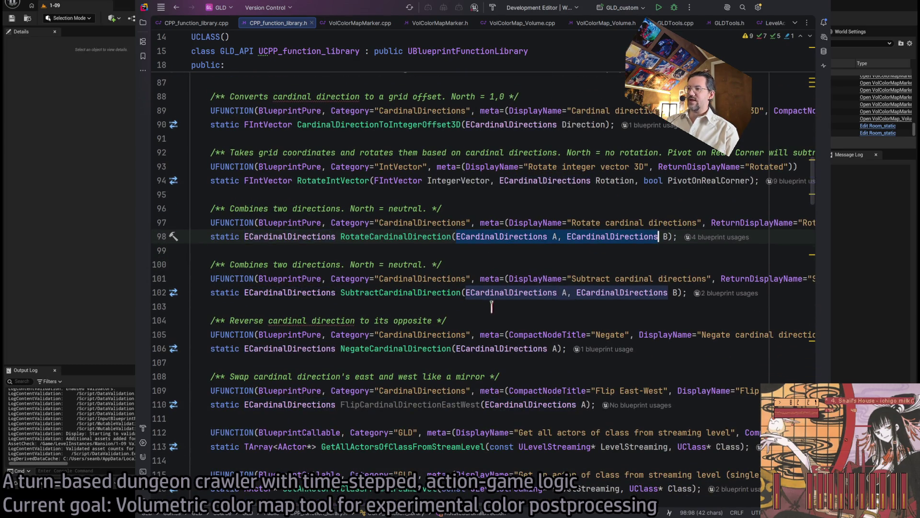
click(473, 289)
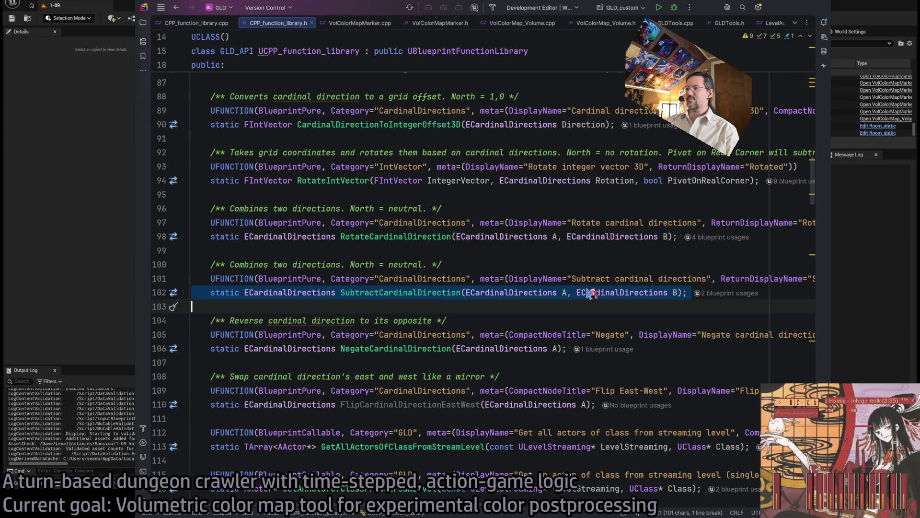
Inspect SubtractCardinalDirection and the later ECardinalDirections functions down to GetAllActorsOfClassFromStreamLevel
click(606, 292)
scroll(487, 299, down, 2)
double_click(479, 277)
scroll(489, 277, down, 2)
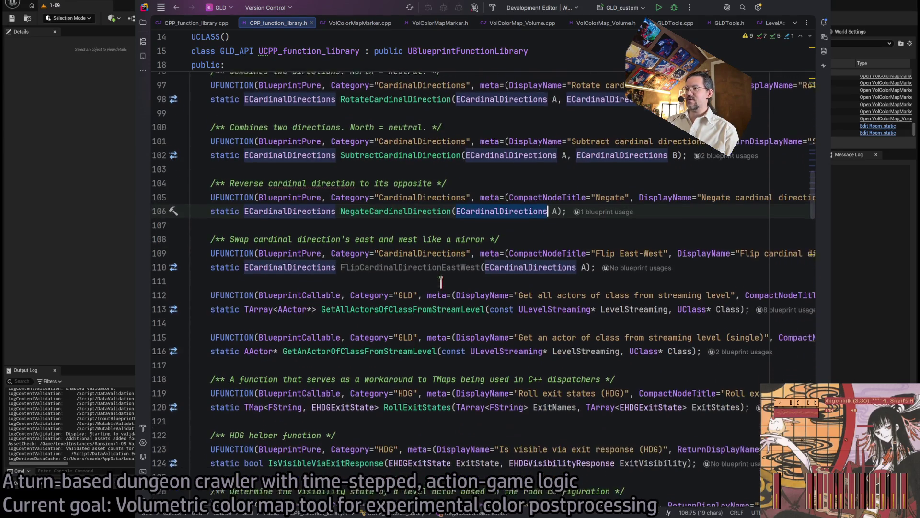
double_click(490, 267)
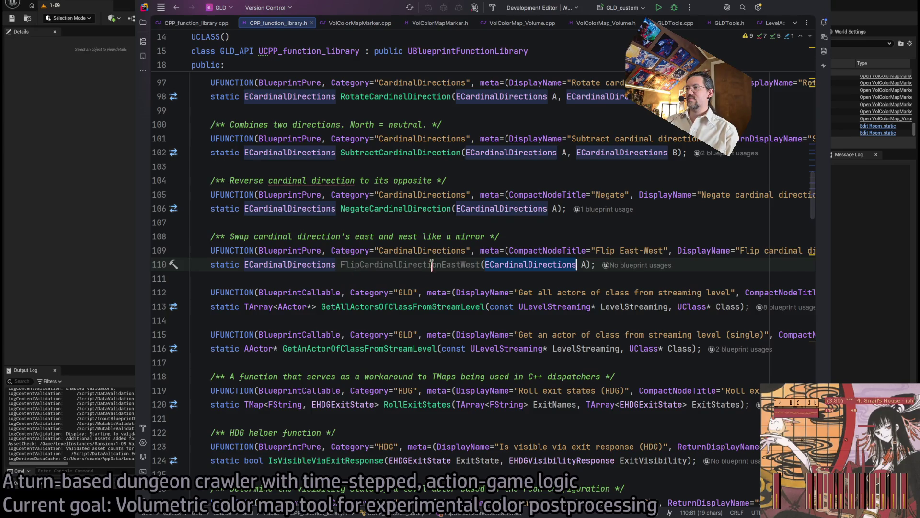
click(312, 264)
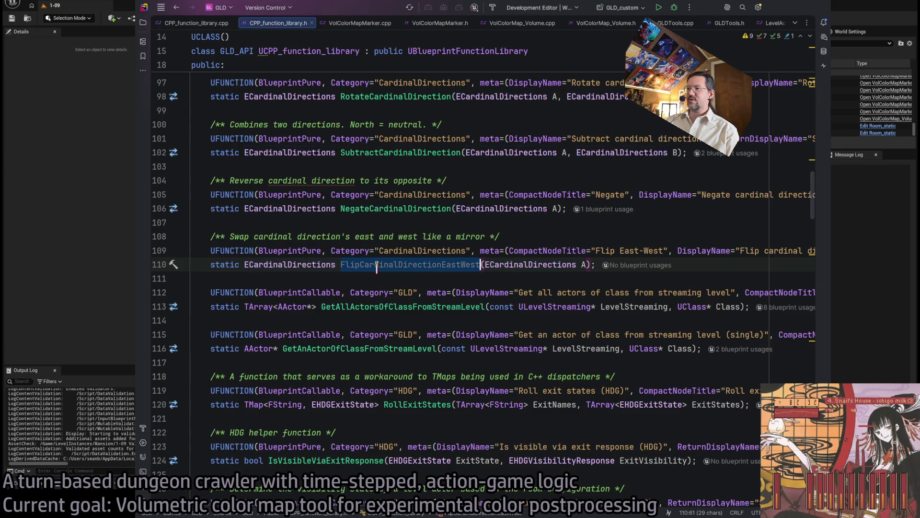
double_click(525, 266)
scroll(517, 271, down, 1)
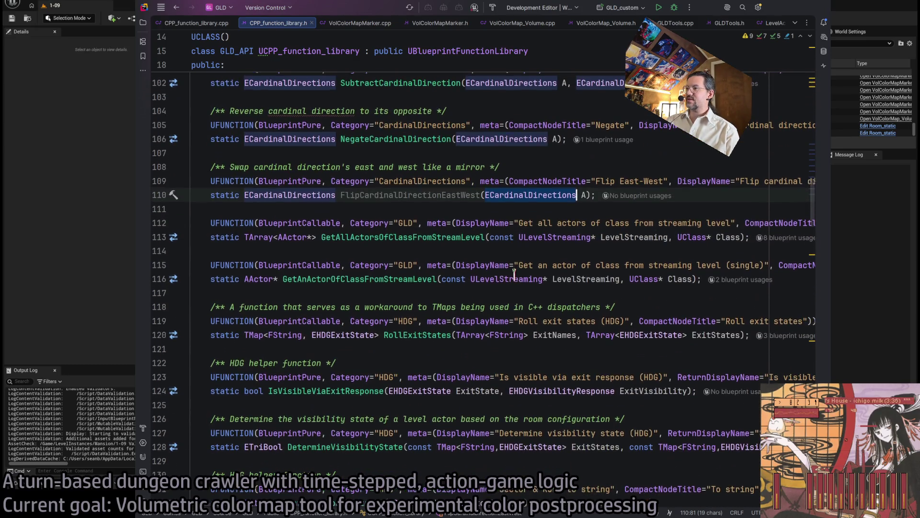
click(452, 237)
scroll(472, 298, up, 6)
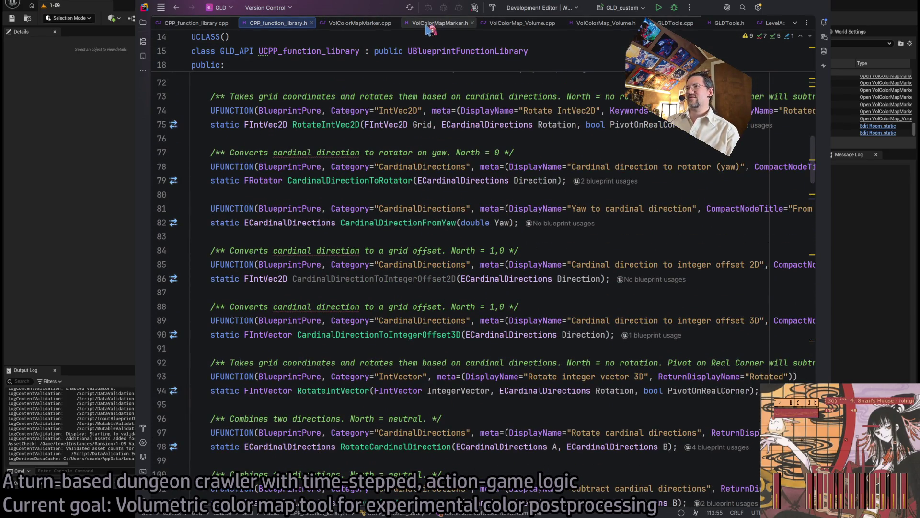
scroll(422, 24, down, 2)
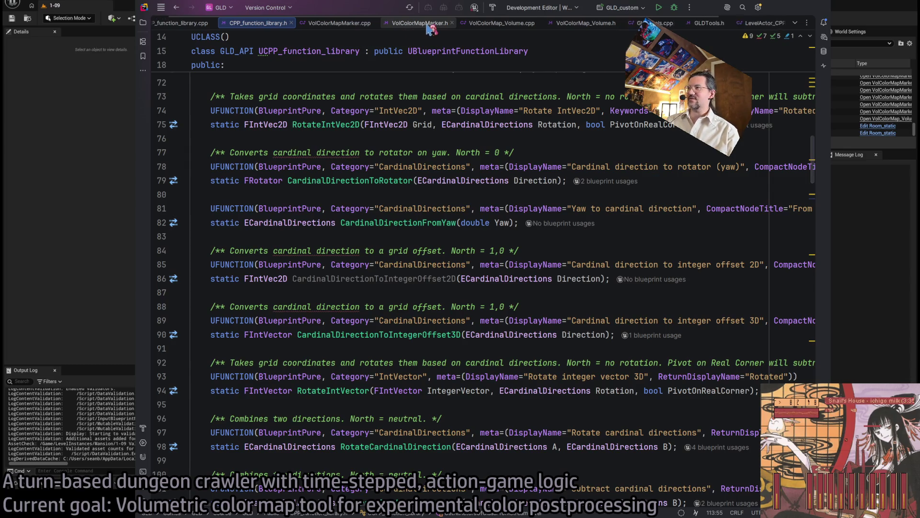
Glance at VolColorMapMarker.h, return to VolColorMap_Volume.cpp, and minimize Rider
click(411, 23)
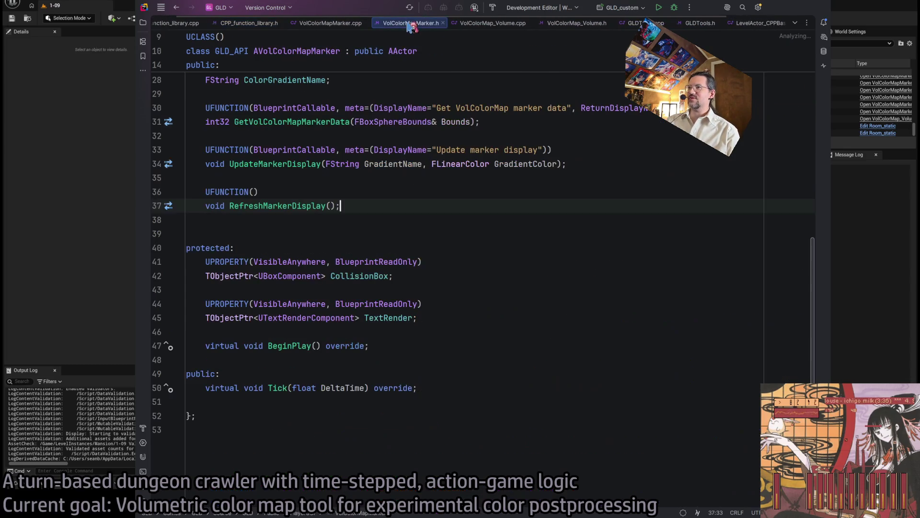
click(498, 28)
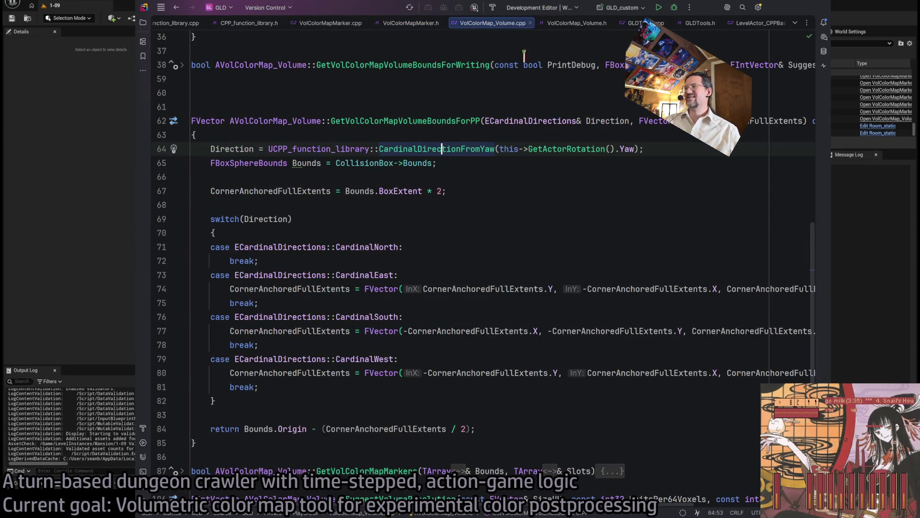
click(778, 8)
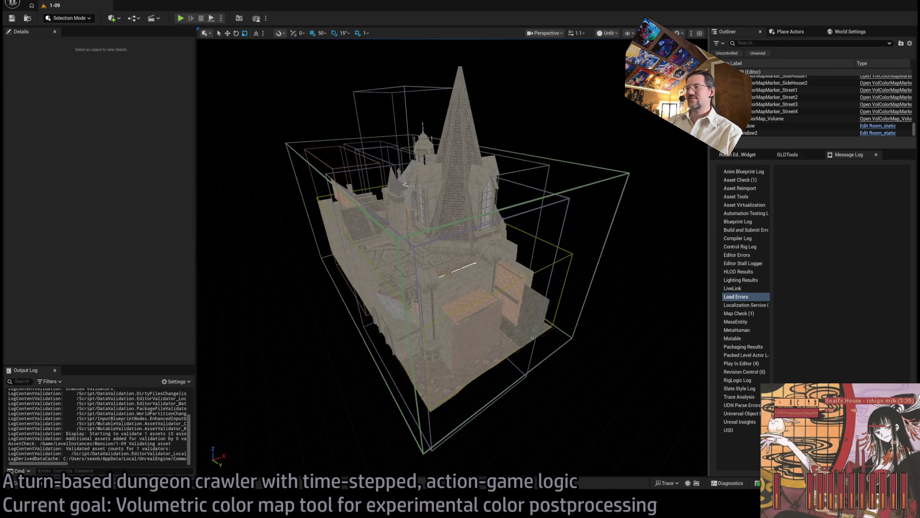
drag(499, 283, 499, 283)
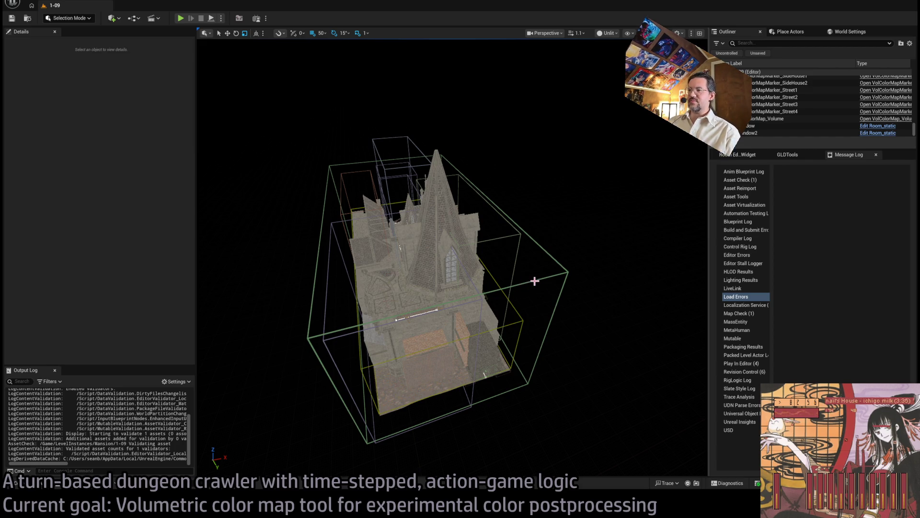
click(499, 283)
click(605, 268)
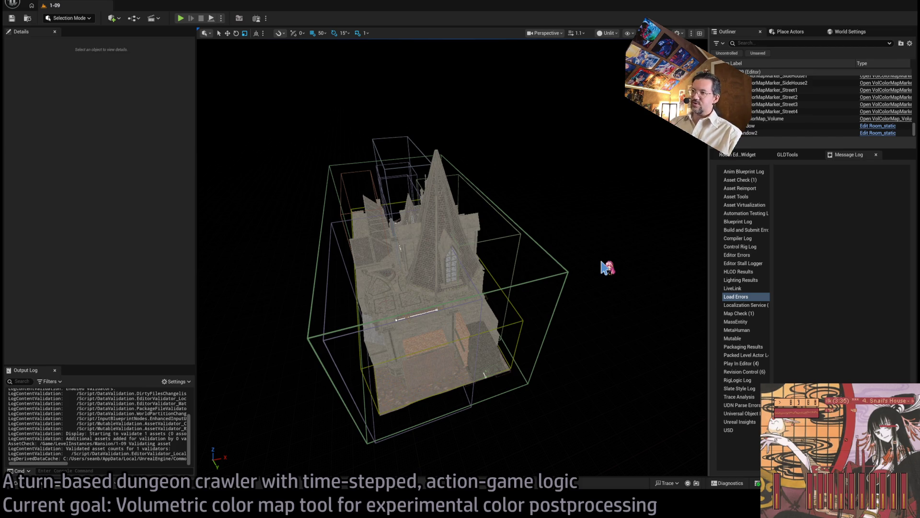
mouse_move(590, 286)
mouse_down()
mouse_move(613, 268)
mouse_move(594, 317)
mouse_up()
Select the VolColorMap_Volume, then start Play-in-Editor on the HDG_test level
click(662, 283)
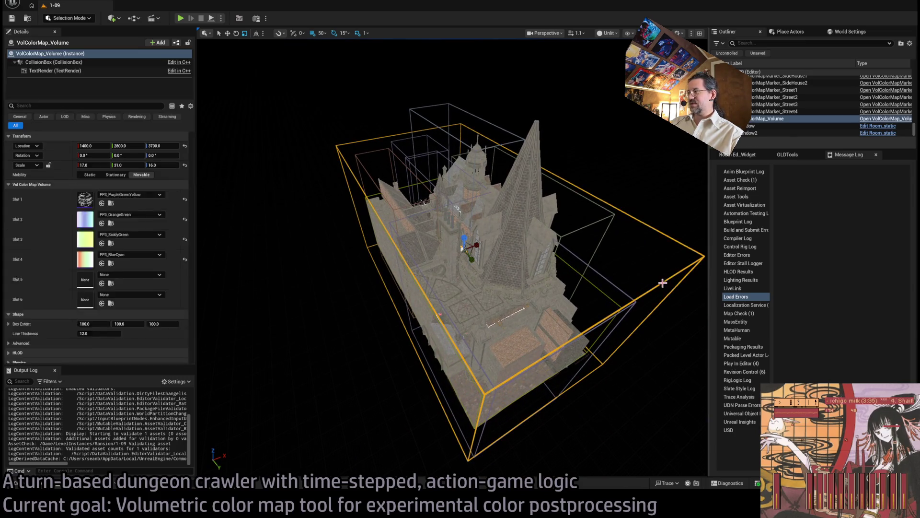
click(628, 257)
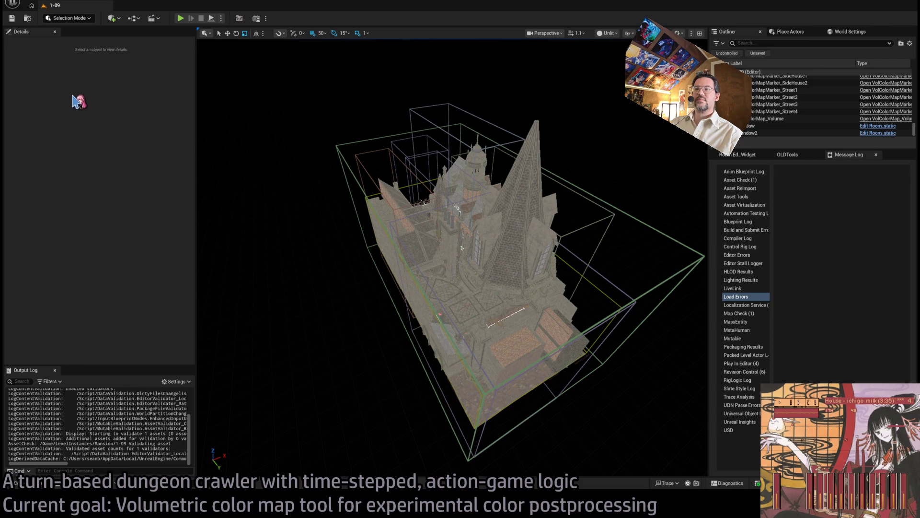
click(348, 165)
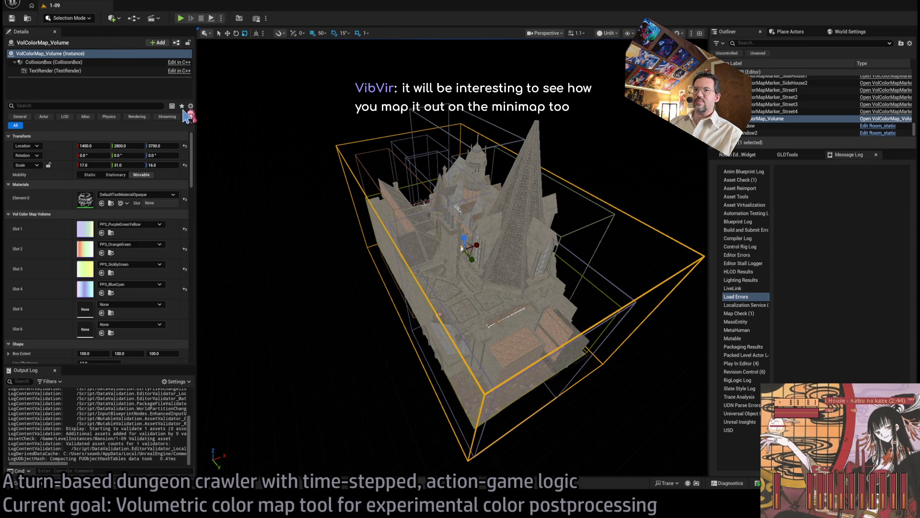
click(180, 19)
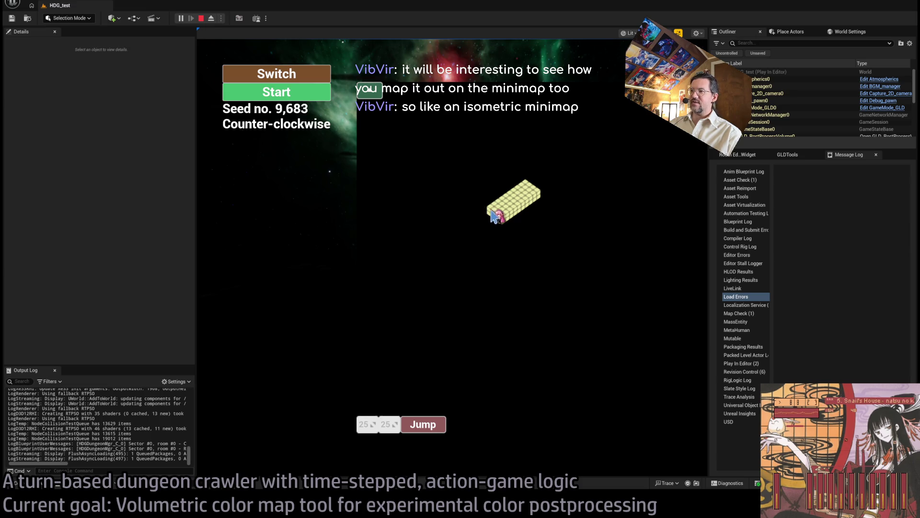
Rotate the yellow block, toggle it to top-down and back to isometric, then end Play-in-Editor
drag(490, 214, 503, 222)
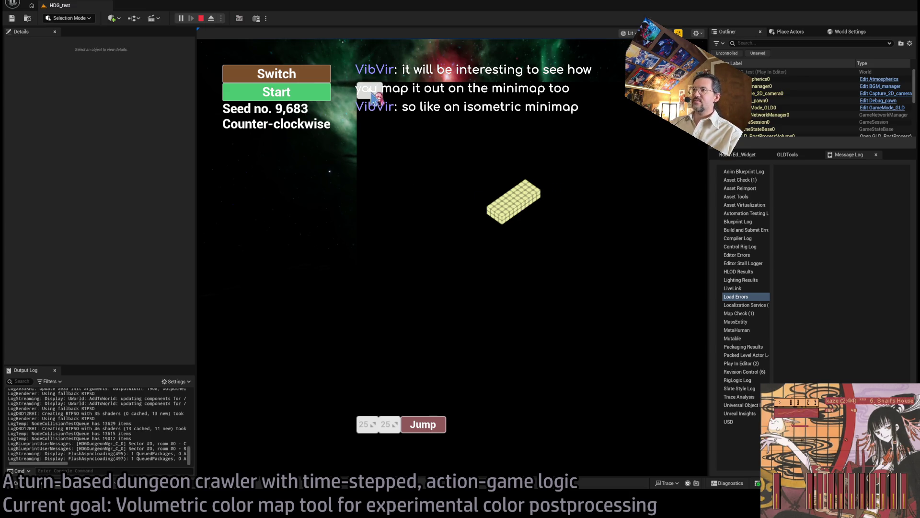
click(372, 93)
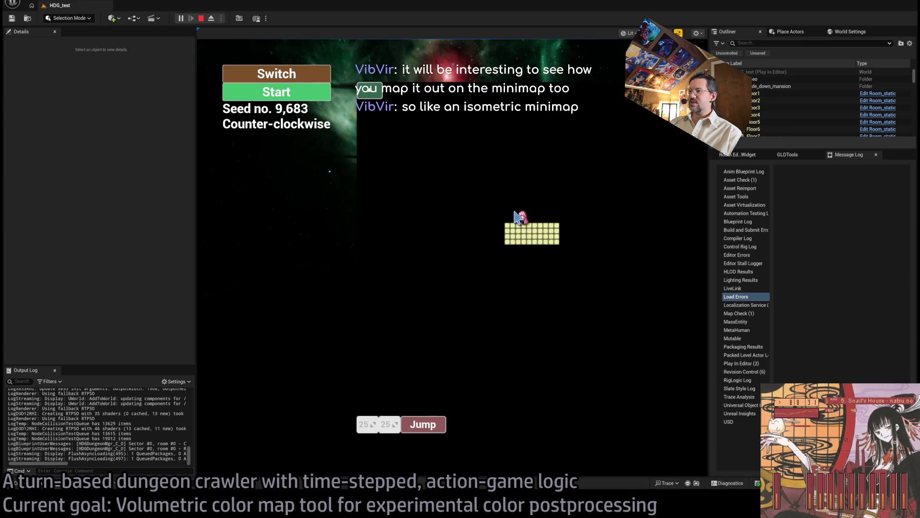
click(372, 93)
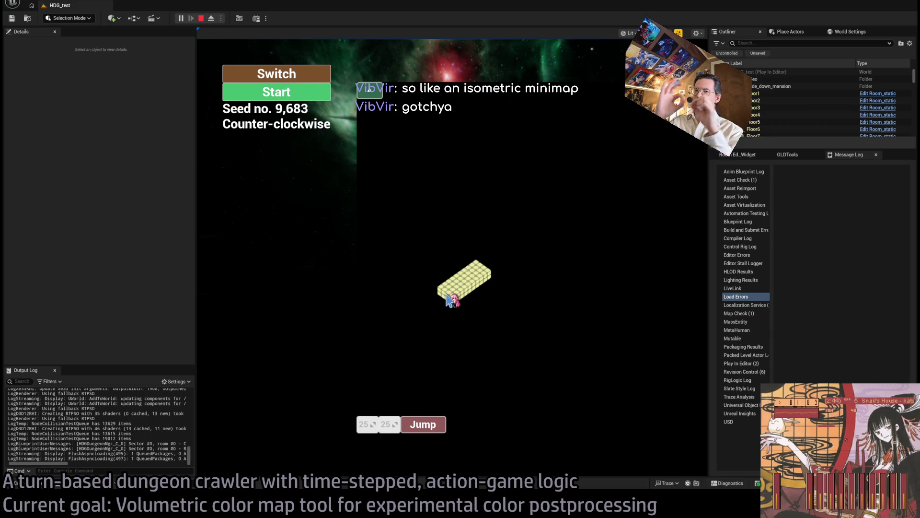
key(Escape)
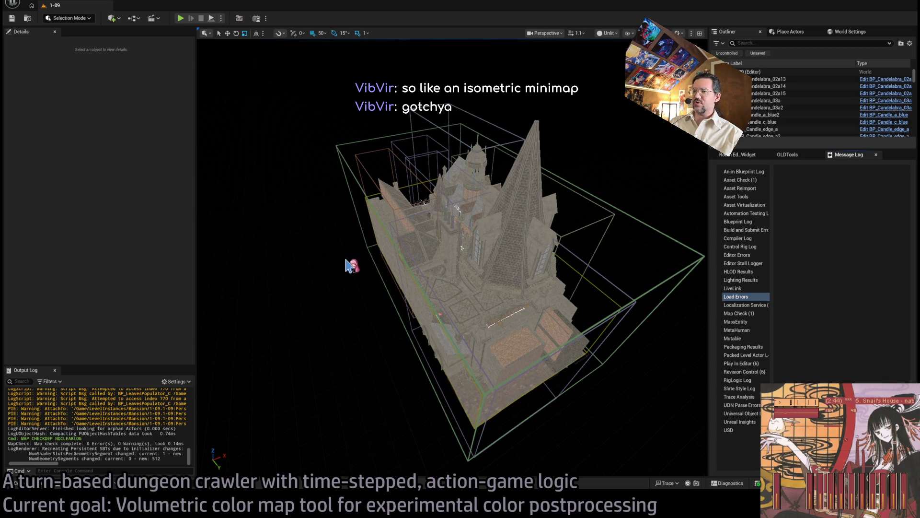
Orbit and zoom the viewport into the 1-09 mansion's pillared interior
mouse_move(357, 273)
mouse_down()
mouse_move(365, 288)
mouse_move(369, 278)
mouse_up()
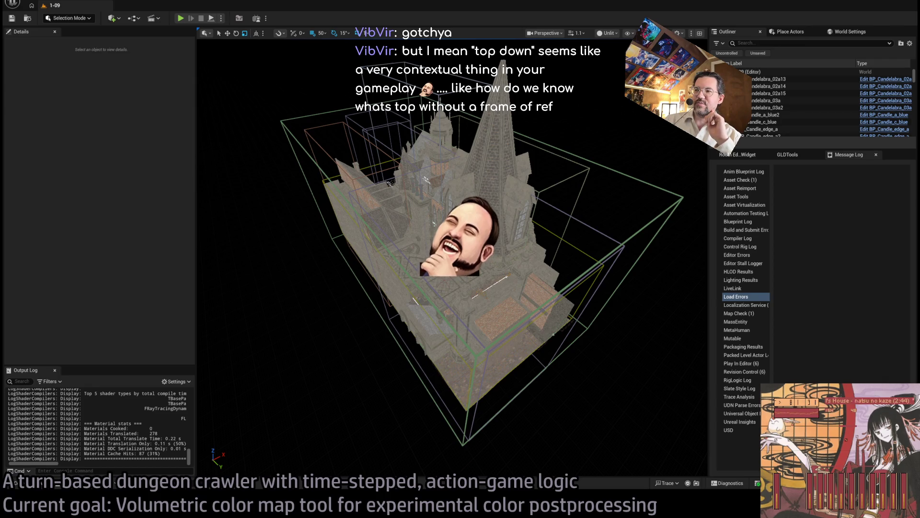
scroll(453, 254, up, 5)
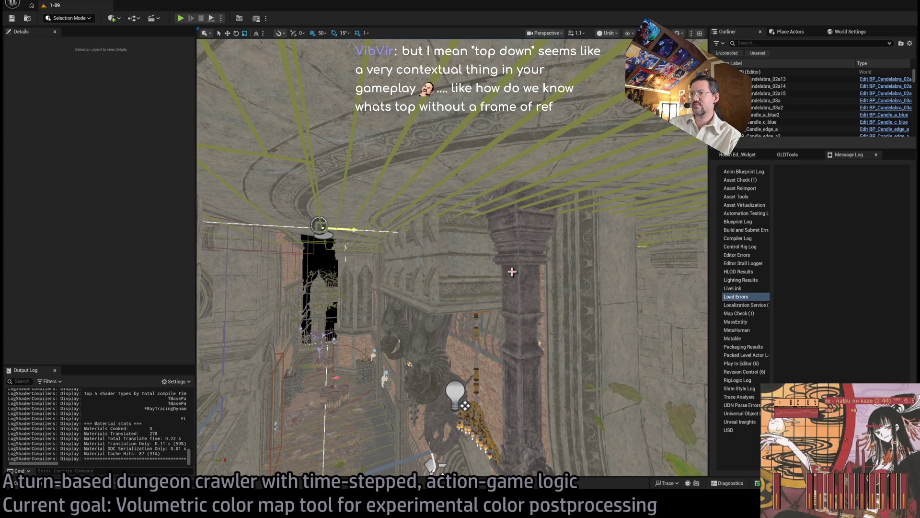
Fly down the corridor past the barrels and delete the wall sconce SM_Cap_8
drag(512, 272, 512, 272)
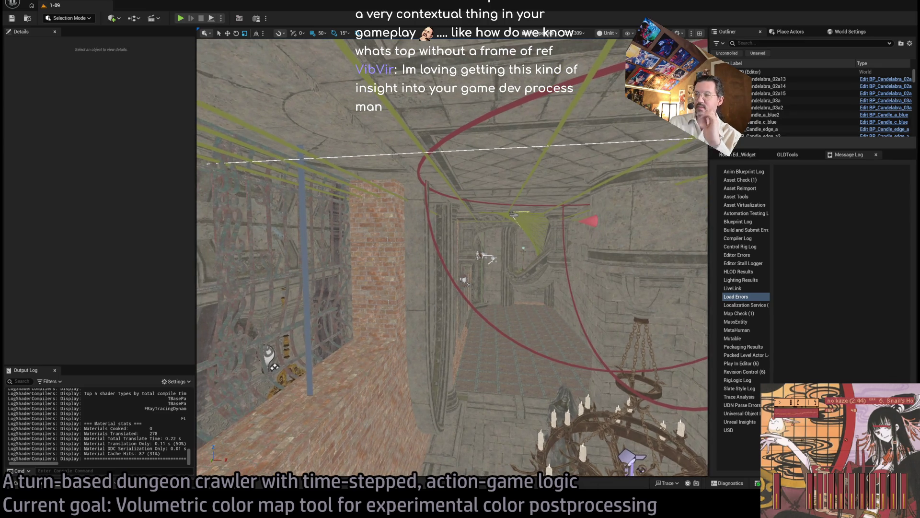
mouse_move(379, 282)
mouse_down()
mouse_move(493, 304)
mouse_move(458, 242)
mouse_up()
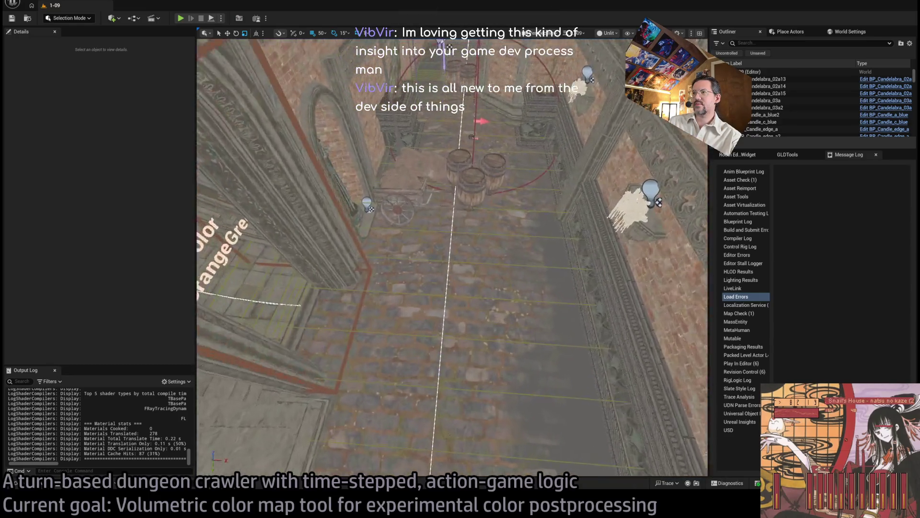
mouse_move(453, 258)
mouse_down()
mouse_move(417, 254)
mouse_move(431, 249)
mouse_move(452, 257)
mouse_move(412, 261)
mouse_move(445, 292)
mouse_up()
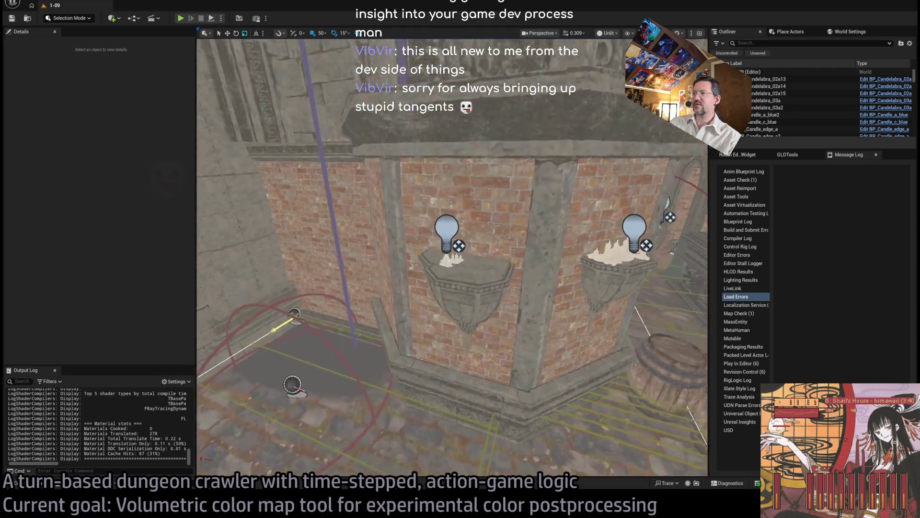
click(497, 304)
key(Delete)
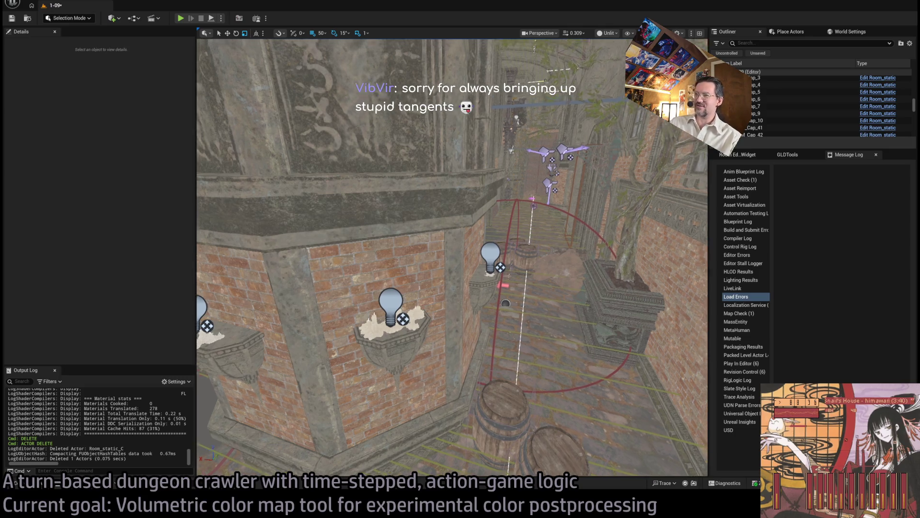
Save level 1-09, then fly down the street toward the tower and select the GLD_AudioVolume
mouse_move(461, 326)
mouse_down()
mouse_move(456, 269)
mouse_move(534, 310)
mouse_up()
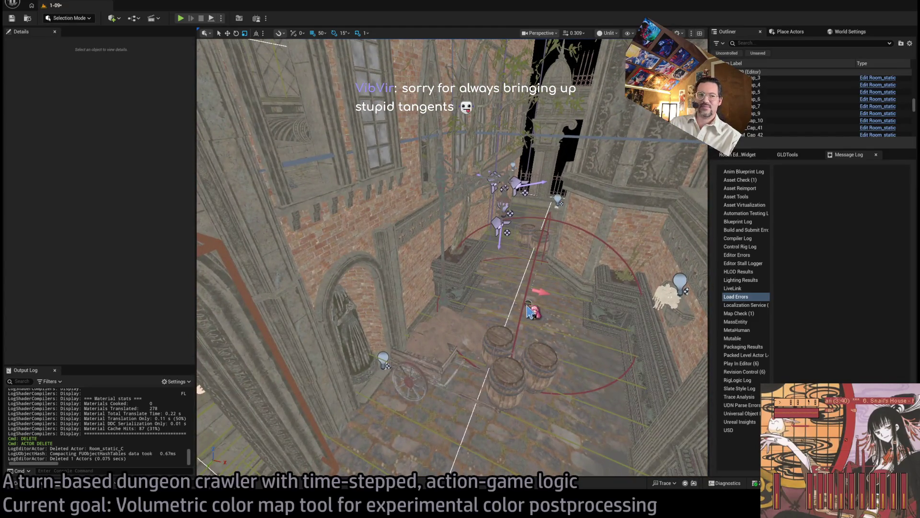
key(ctrl+s)
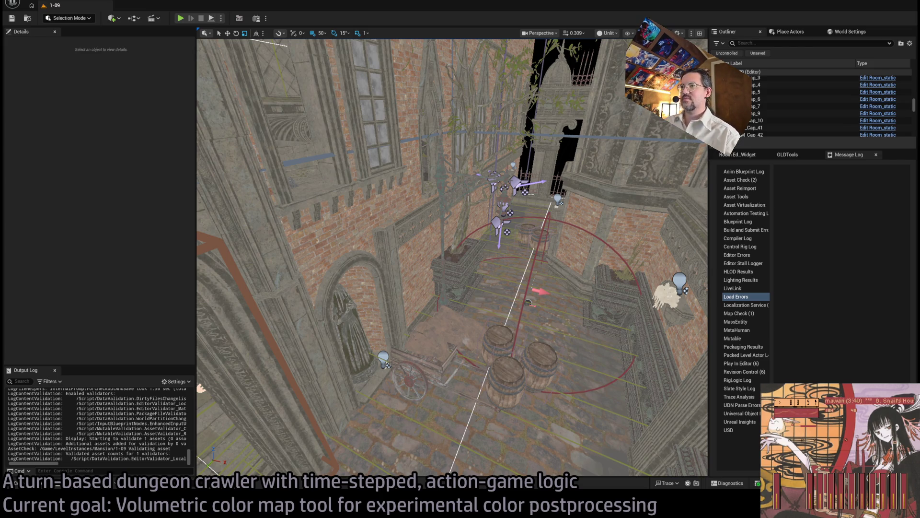
drag(453, 258, 453, 171)
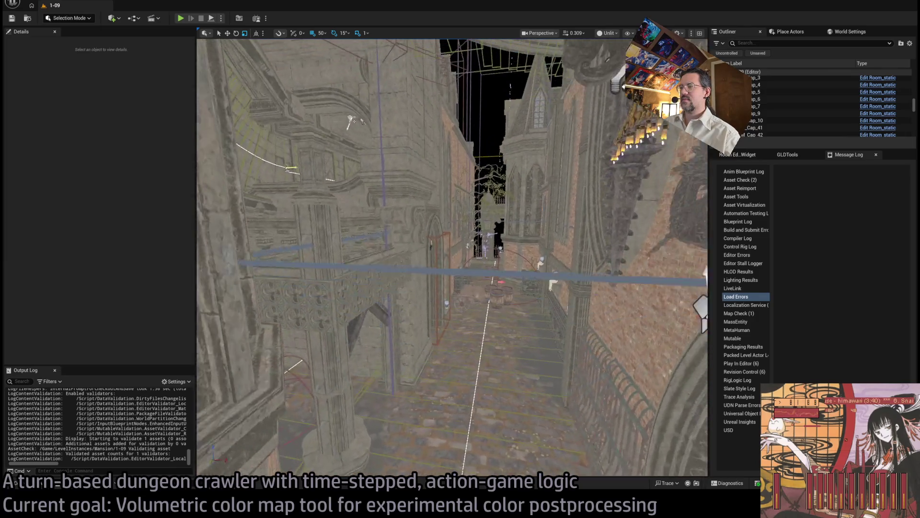
drag(472, 305, 472, 304)
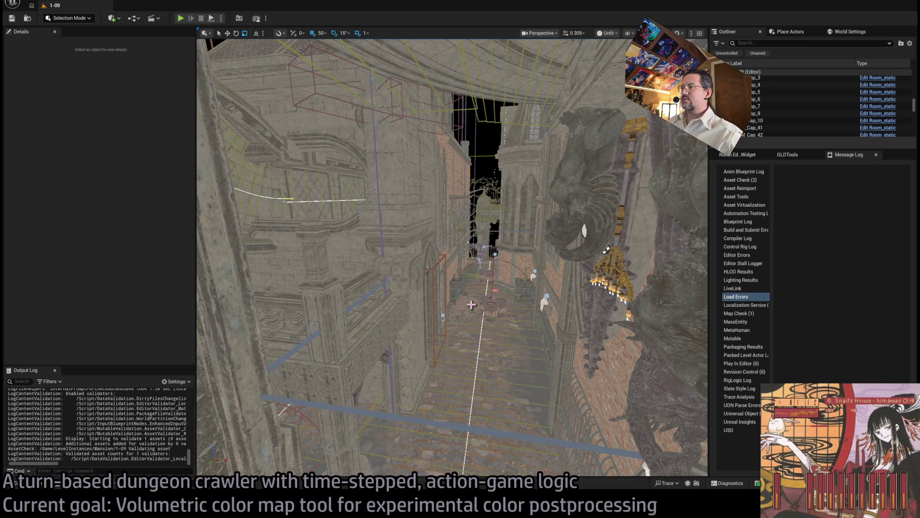
mouse_move(481, 262)
mouse_down()
mouse_move(481, 187)
mouse_move(482, 220)
mouse_move(436, 223)
mouse_up()
click(436, 223)
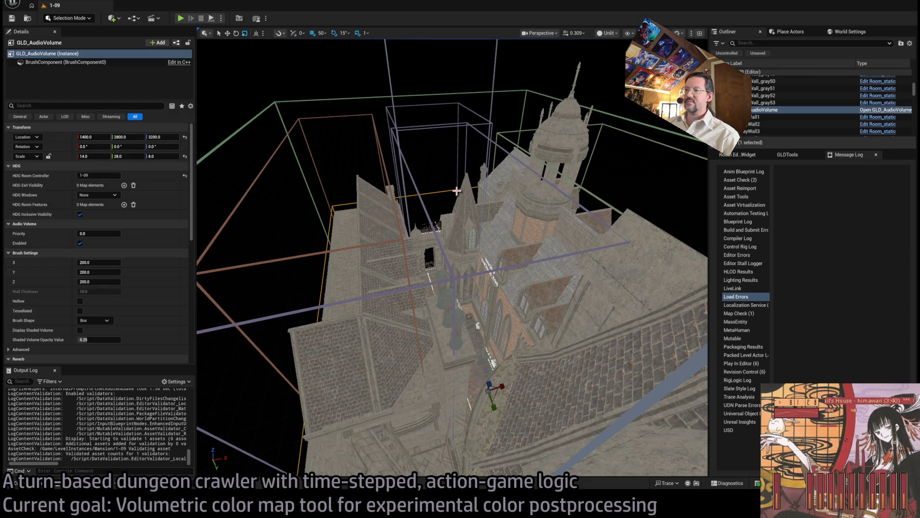
click(461, 185)
scroll(432, 168, up, 5)
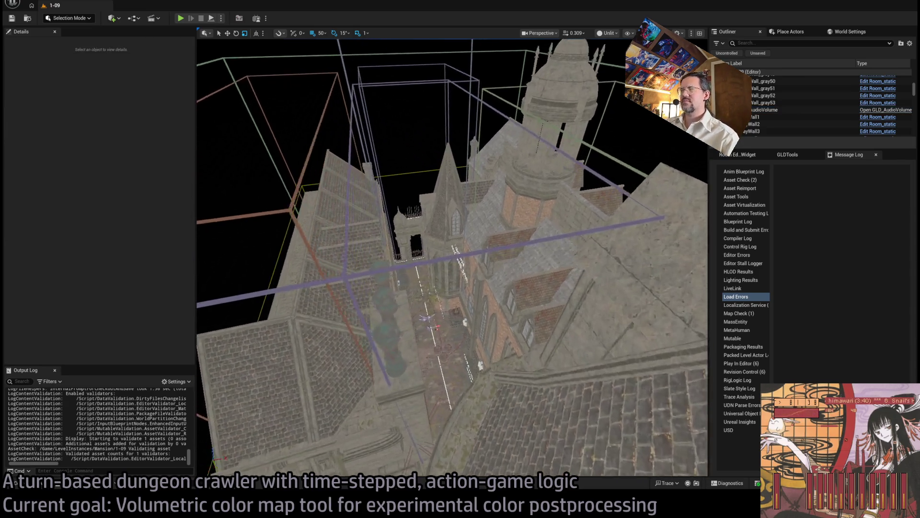
scroll(453, 258, up, 10)
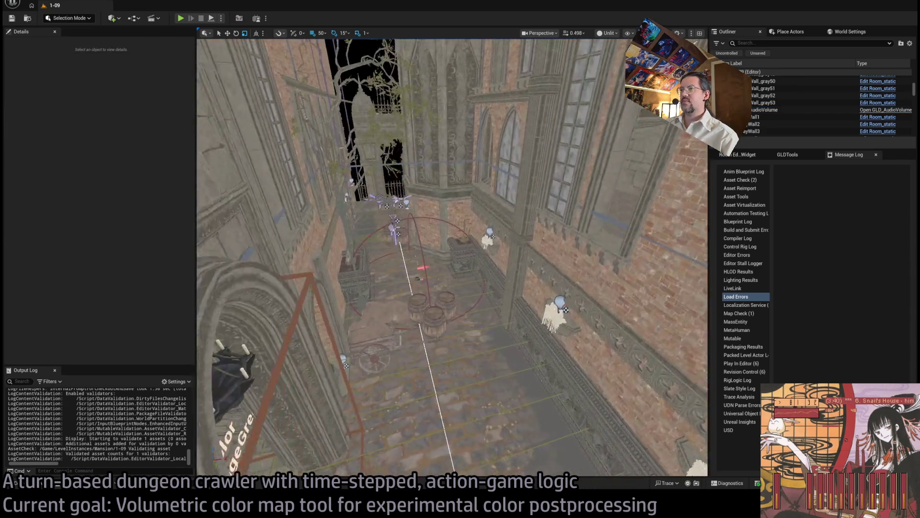
scroll(440, 179, up, 10)
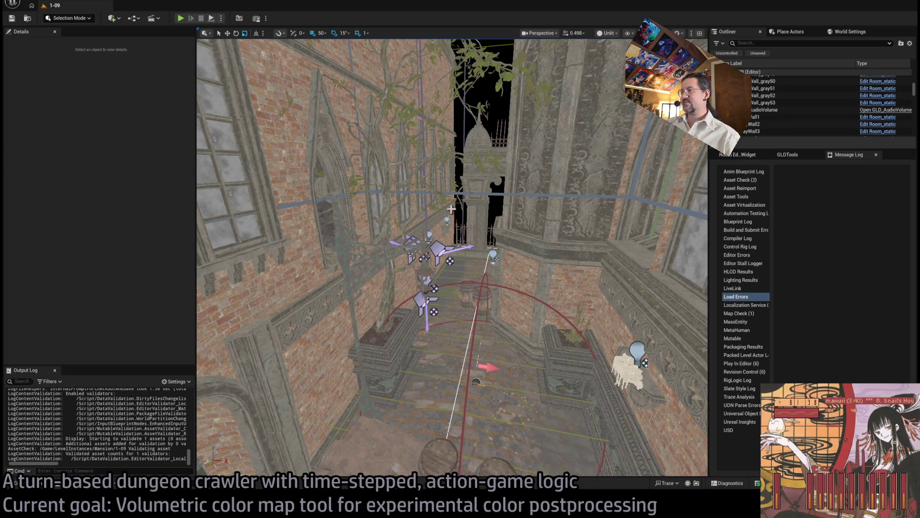
mouse_move(470, 249)
mouse_down()
mouse_move(484, 230)
mouse_move(577, 191)
mouse_move(551, 201)
mouse_move(518, 240)
mouse_move(489, 211)
mouse_move(581, 170)
mouse_up()
Select the VolColorMap_Volume and scroll its Details to the Update VolColorMap Marker displays button
click(581, 170)
scroll(116, 288, up, 5)
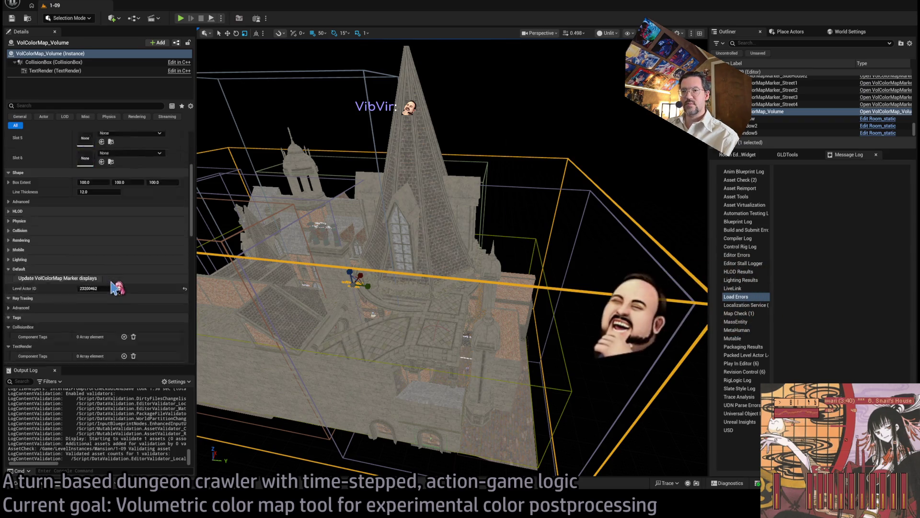
scroll(111, 287, up, 2)
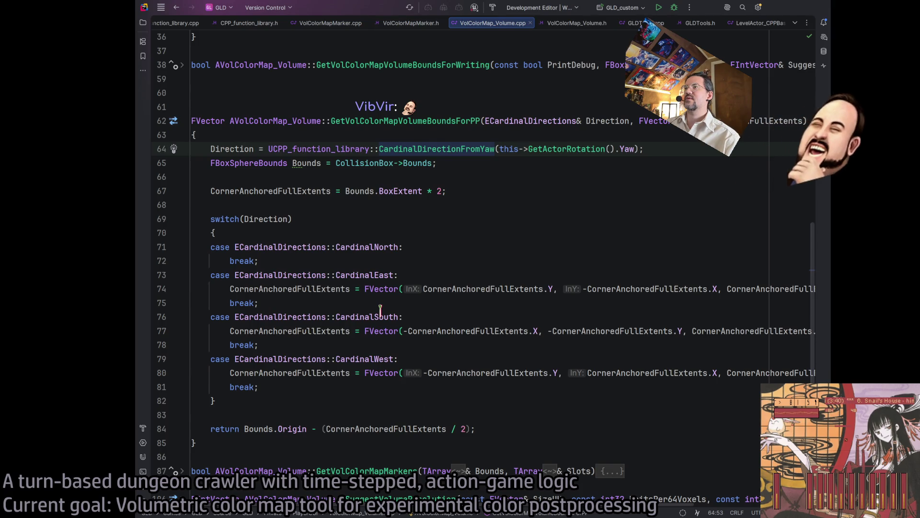
Switch to the VolColorMap_Volume.h header and scroll through its declarations
key(ctrl+alt+Home)
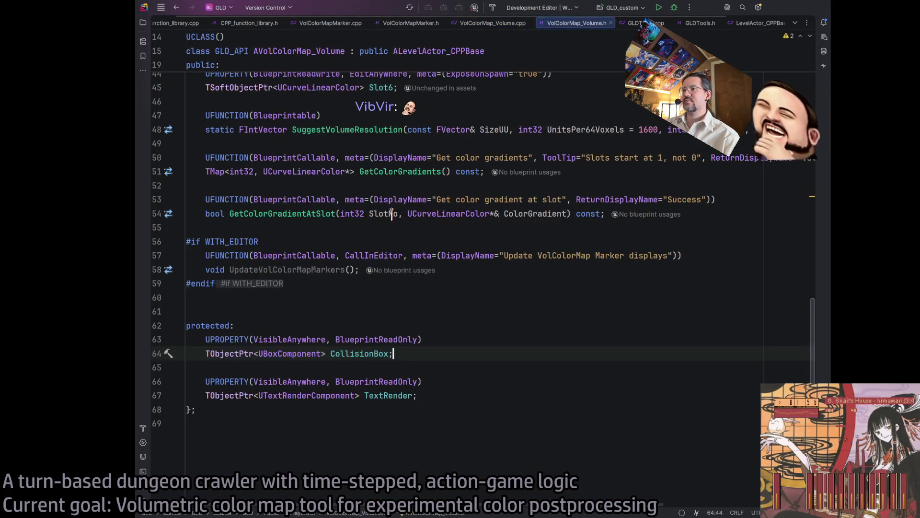
scroll(431, 283, up, 2)
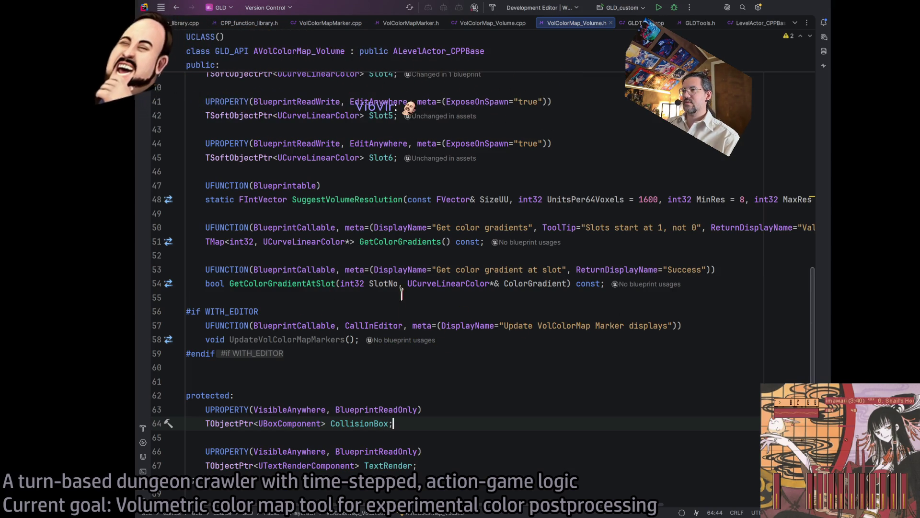
scroll(432, 275, up, 10)
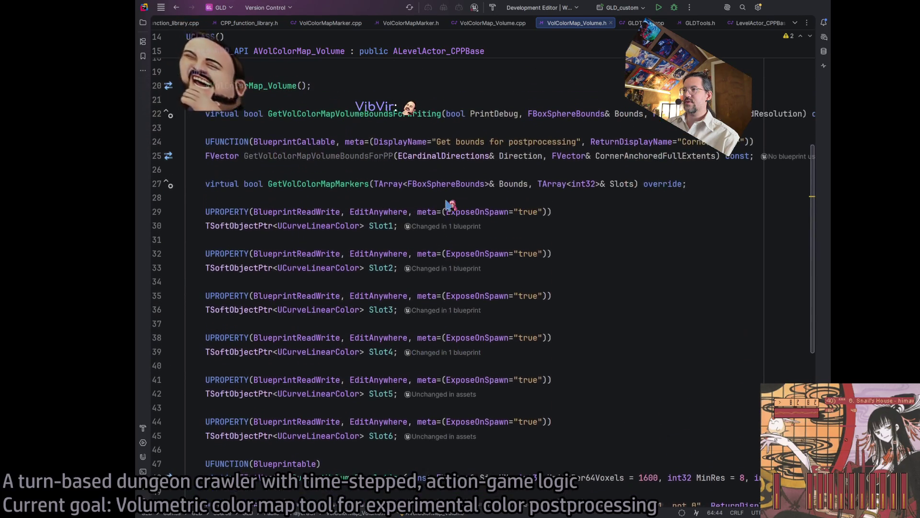
scroll(410, 192, up, 2)
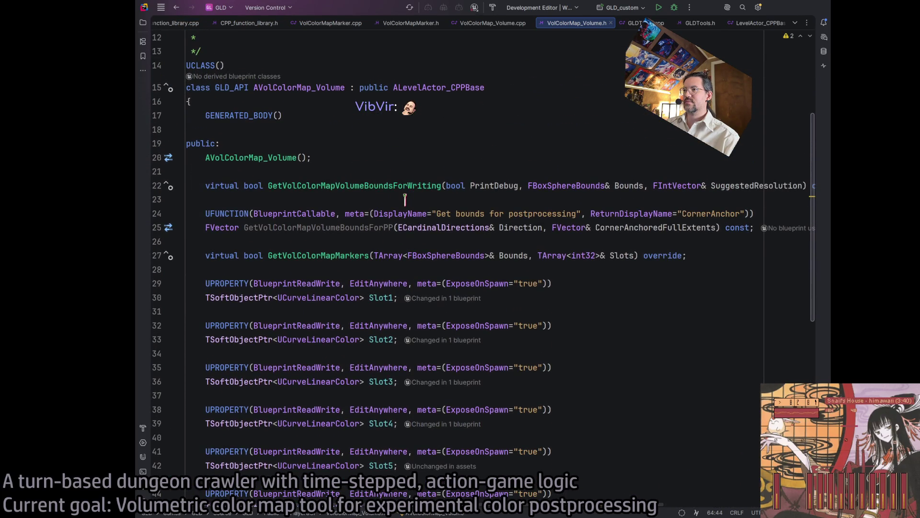
scroll(406, 199, up, 2)
scroll(405, 199, down, 4)
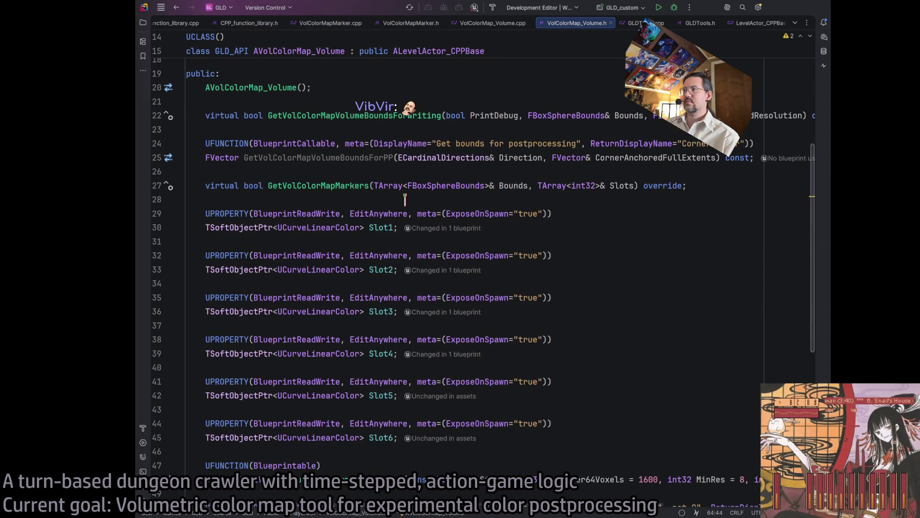
scroll(405, 199, down, 4)
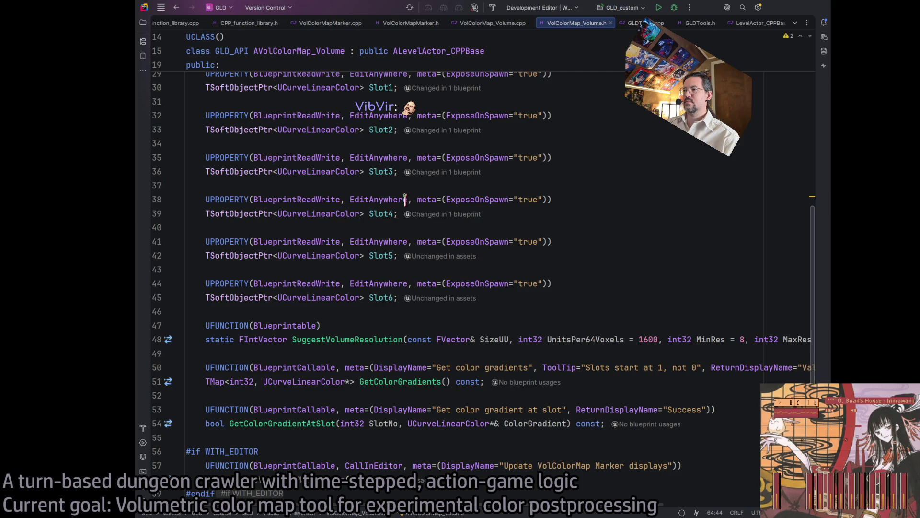
scroll(405, 198, down, 2)
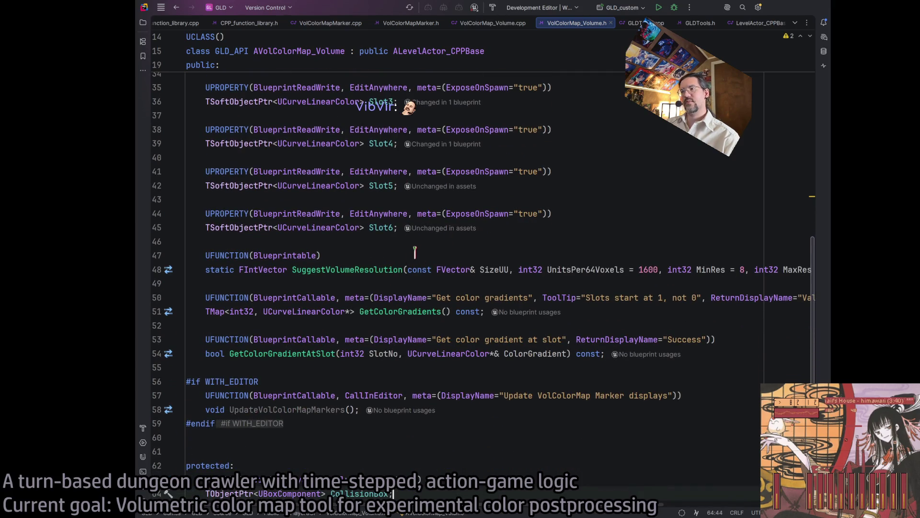
Search the header for 'categ', clear and close the Find bar, then switch to Unreal Editor
key(ctrl+f)
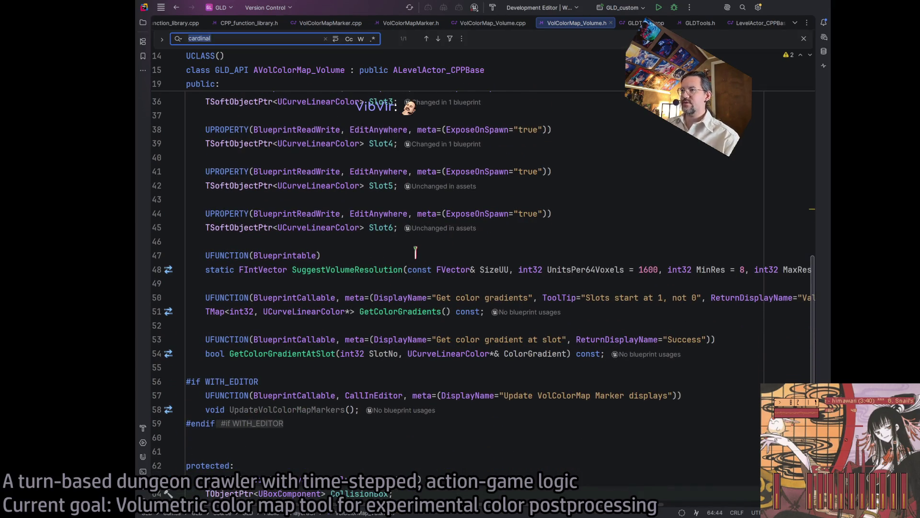
text(categ)
key(ctrl+a)
key(BackSpace)
scroll(415, 250, down, 5)
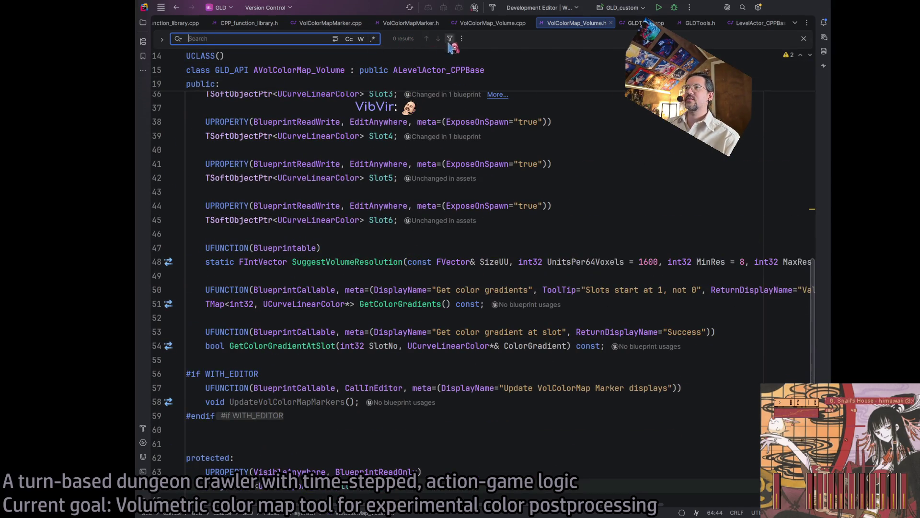
key(Escape)
scroll(402, 303, down, 2)
click(438, 421)
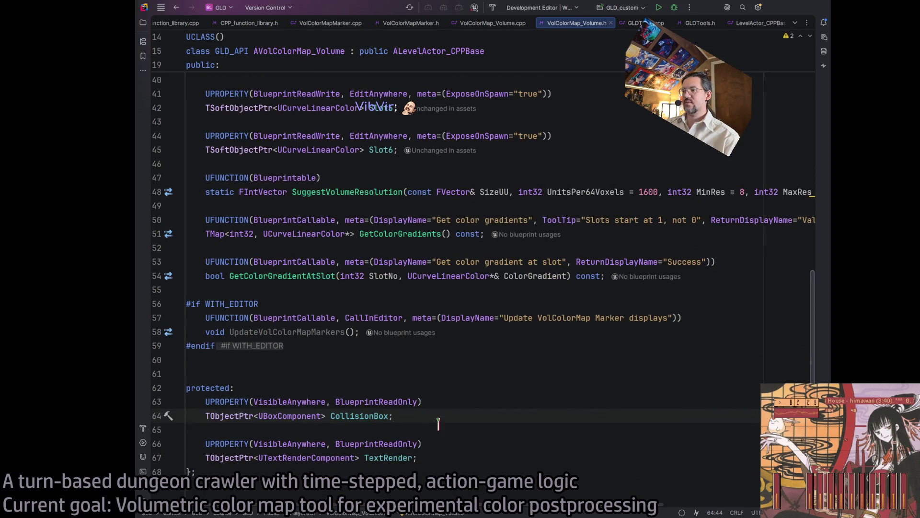
key(alt+Tab)
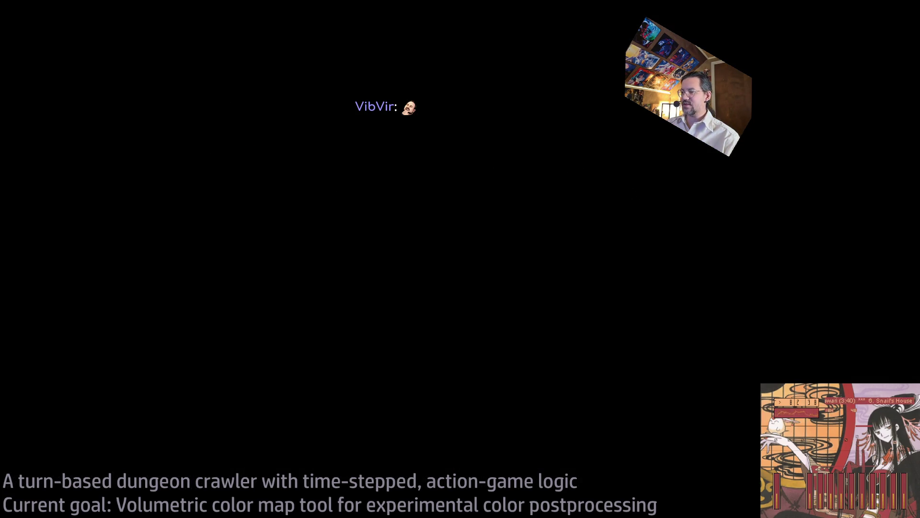
scroll(423, 384, up, 6)
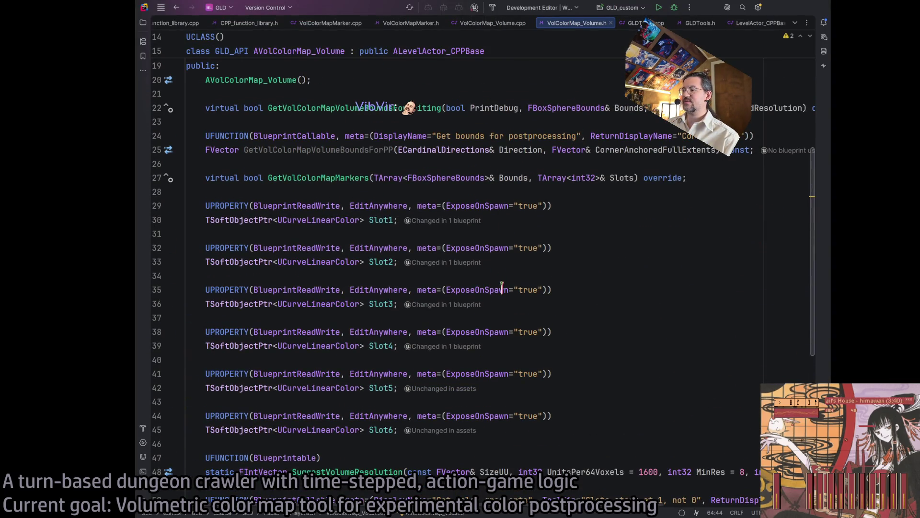
Place the cursor on line 57 right after BlueprintCallable in the UpdateVolColorMapMarkers UFUNCTION
scroll(498, 277, up, 6)
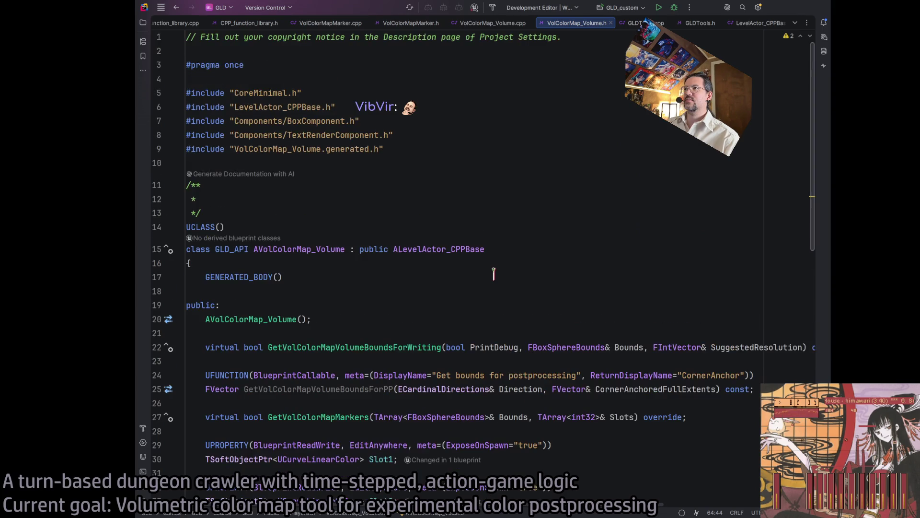
click(262, 249)
key(Down)
key(Down)
key(Down)
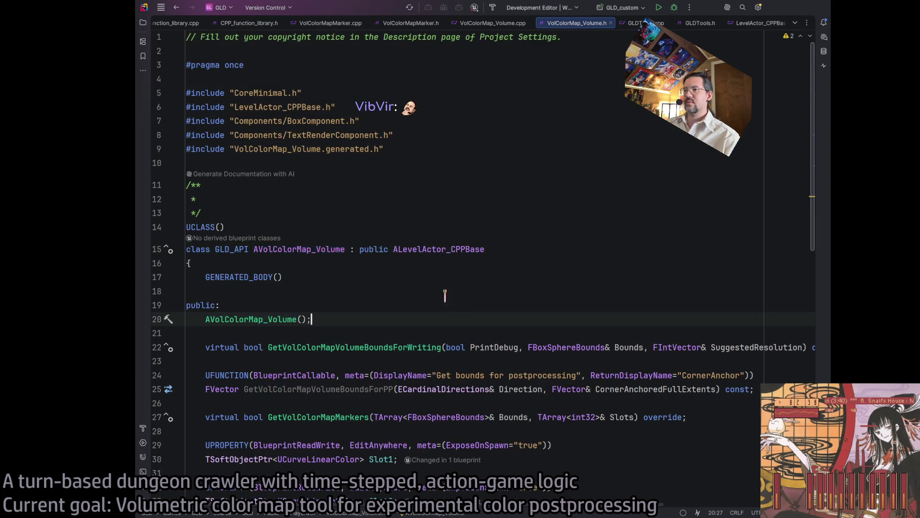
scroll(412, 278, down, 10)
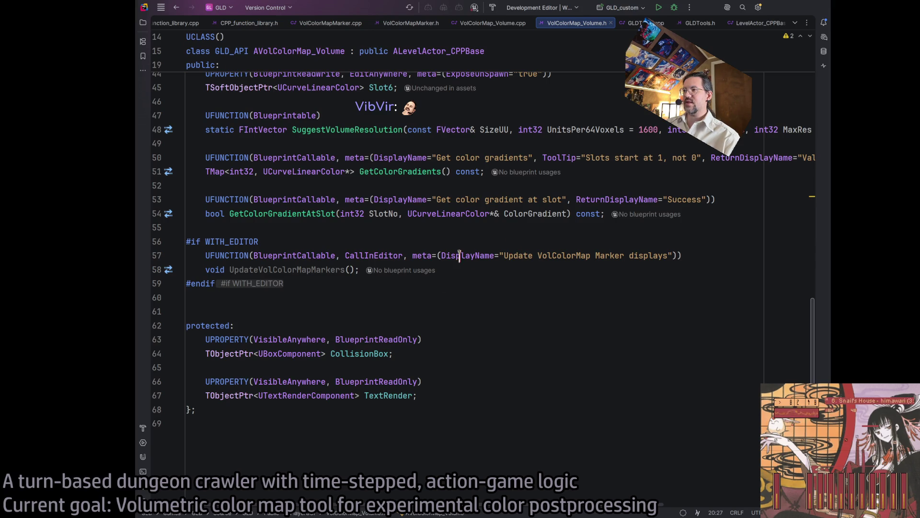
click(398, 256)
scroll(398, 257, up, 6)
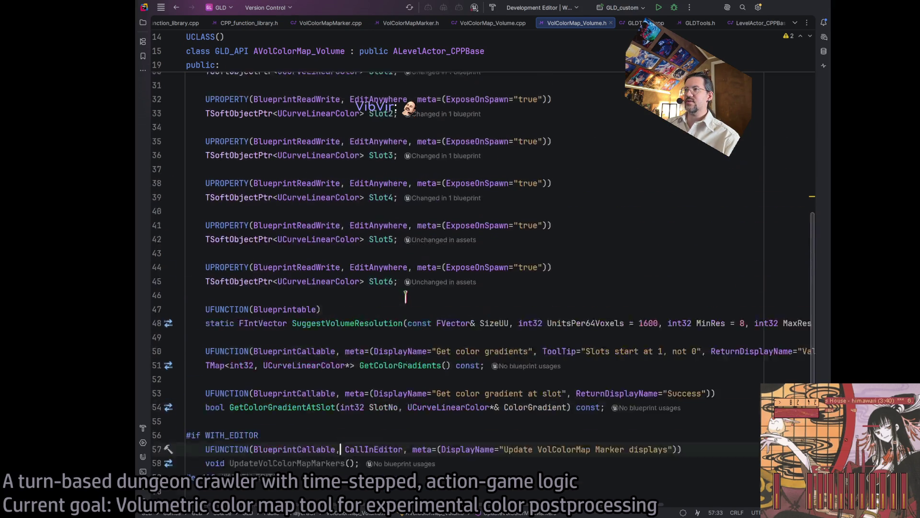
scroll(407, 307, down, 6)
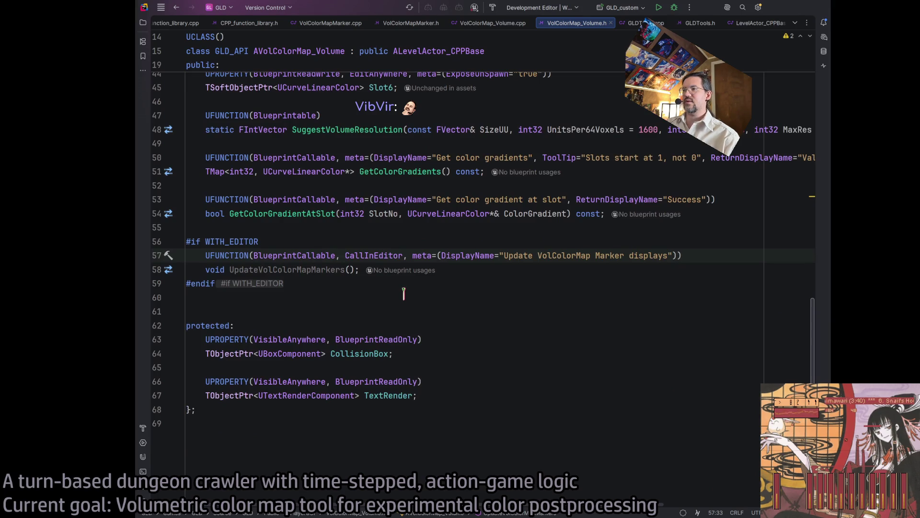
Insert Category="VolColorMap_Volume", into the UFUNCTION specifiers using autocomplete
text(Cag)
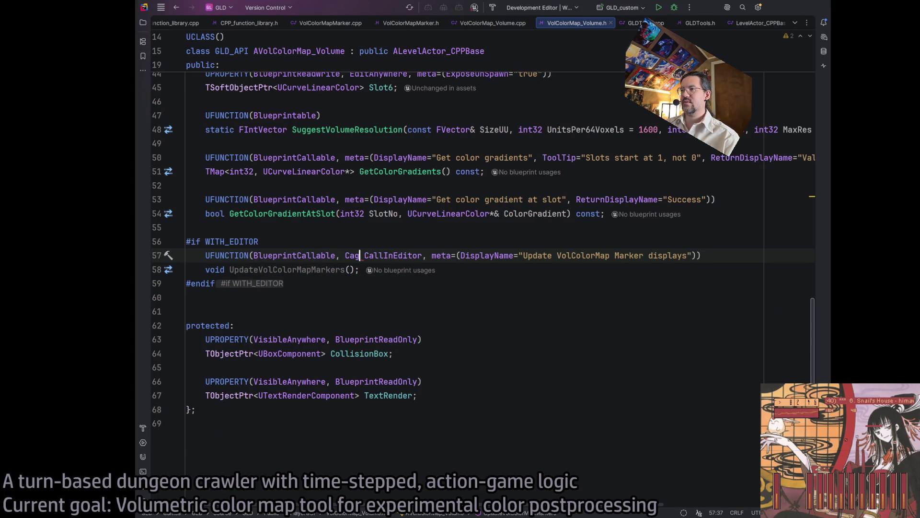
key(BackSpace)
text(tegory=)
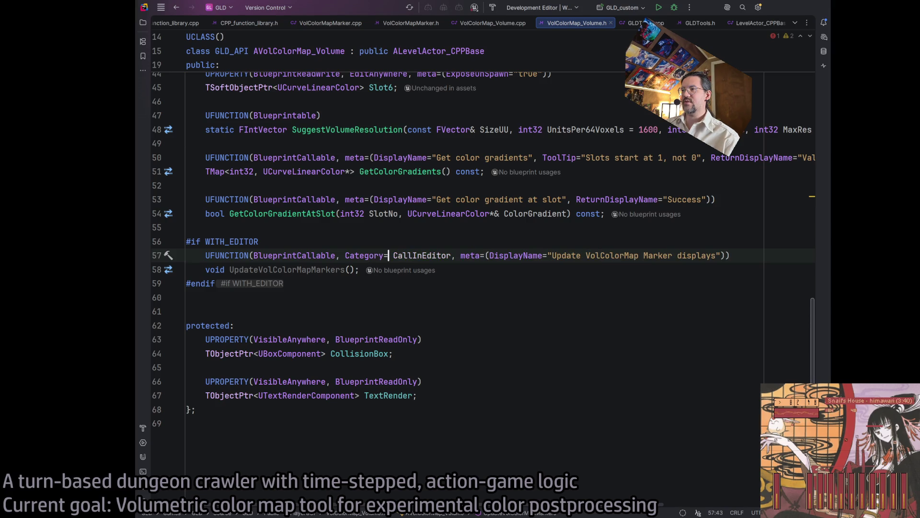
text(VolColorMap_Volume)
text(")
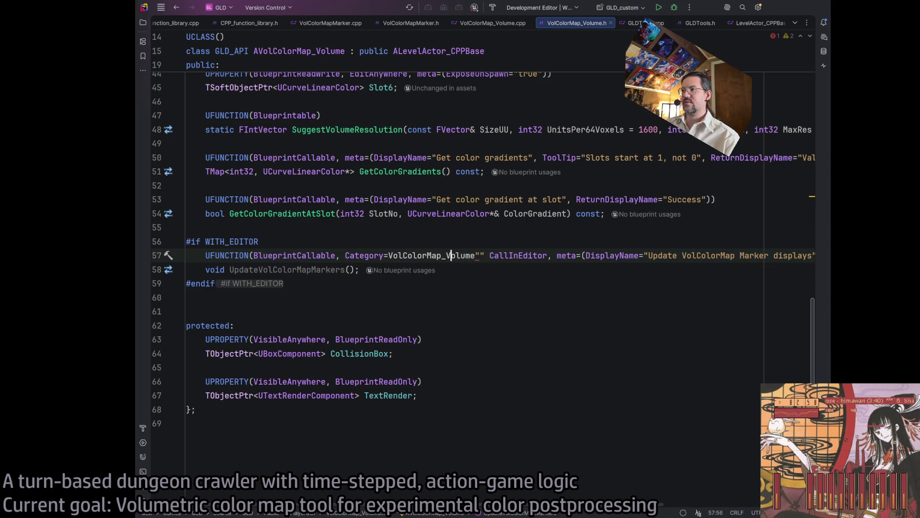
key(ctrl+z)
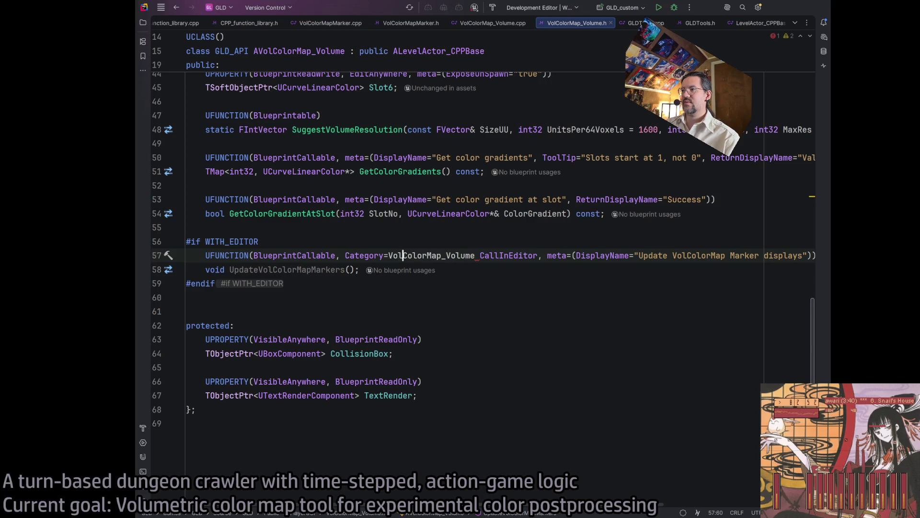
text(")
key(Right)
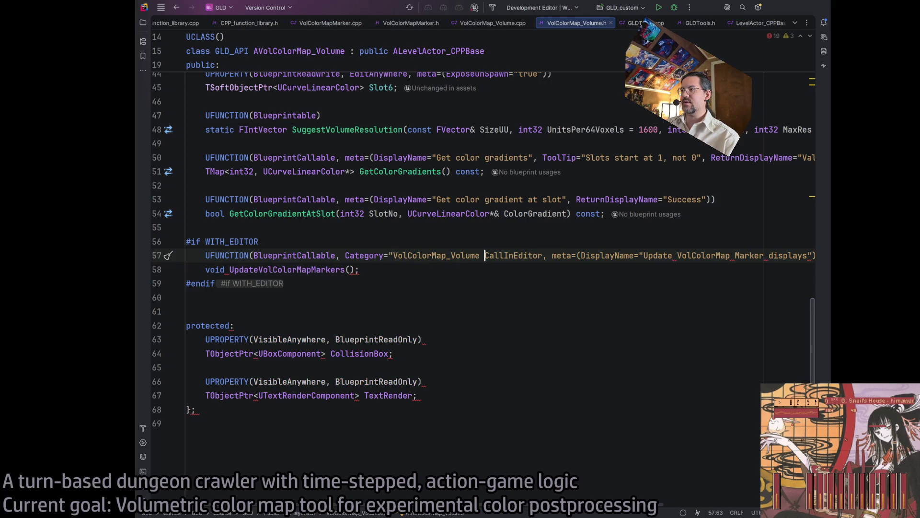
key(BackSpace)
text(",)
double_click(438, 300)
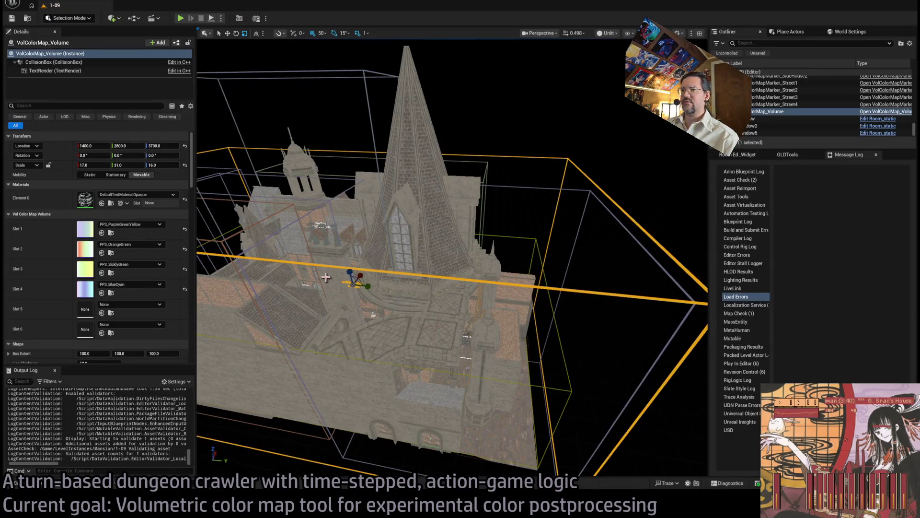
drag(330, 242, 308, 228)
Refresh the VolColorMap marker displays, then check the Street4 marker and frame the VolColorMap_Volume
scroll(125, 288, down, 10)
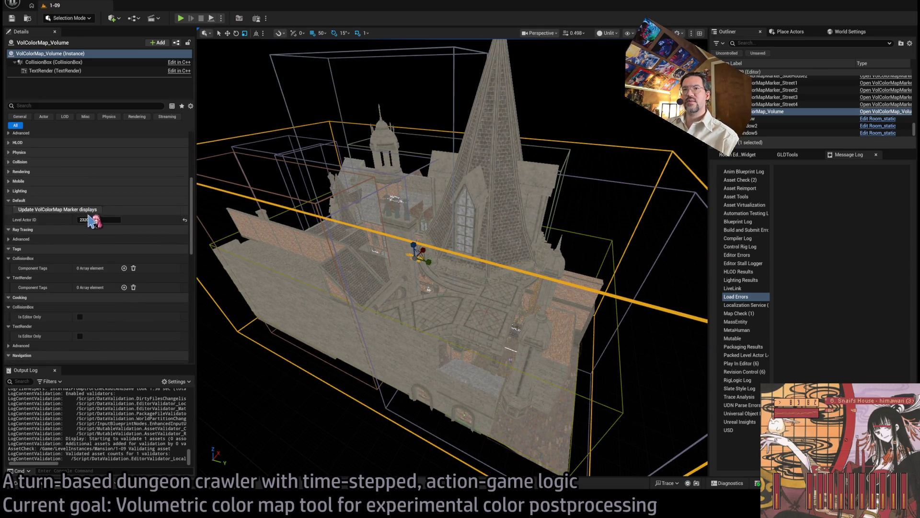
click(58, 209)
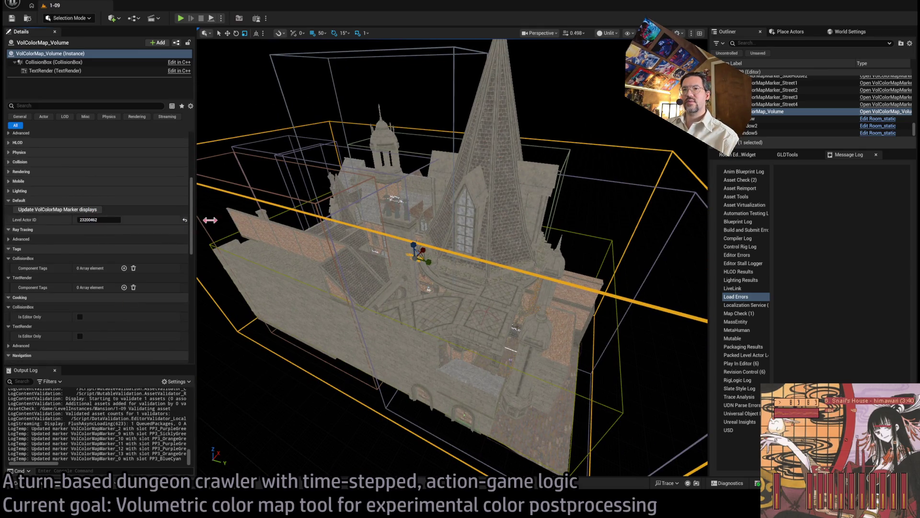
click(450, 92)
click(622, 181)
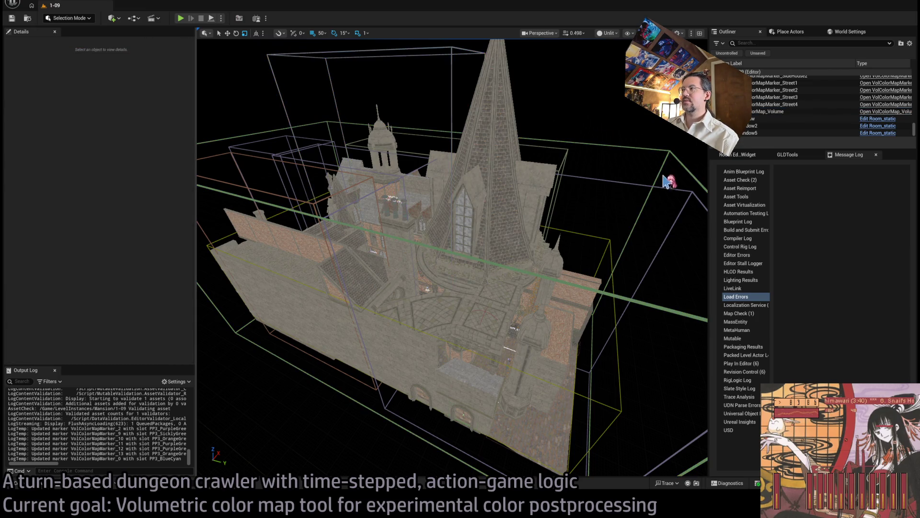
double_click(767, 111)
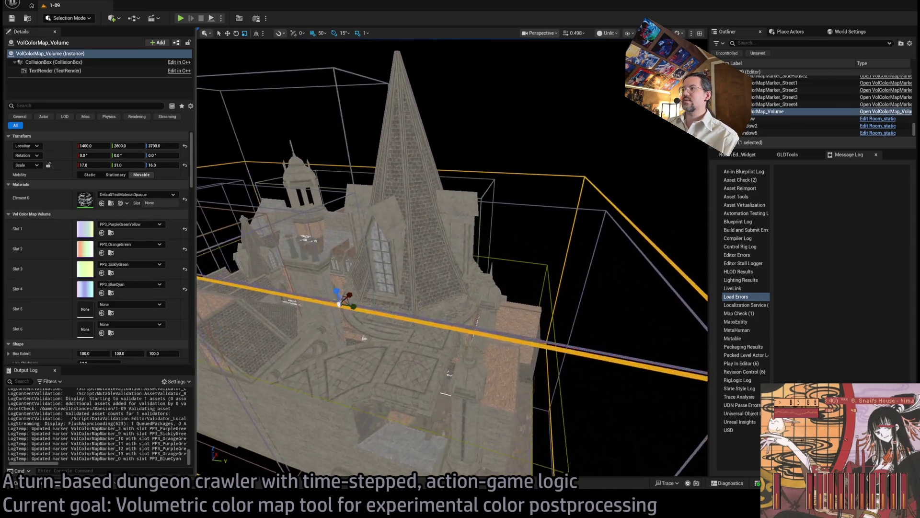
click(599, 168)
Orbit around the building, show the GLDTools baking tools and select the VolColorMap_Volume
drag(544, 144, 489, 172)
click(789, 155)
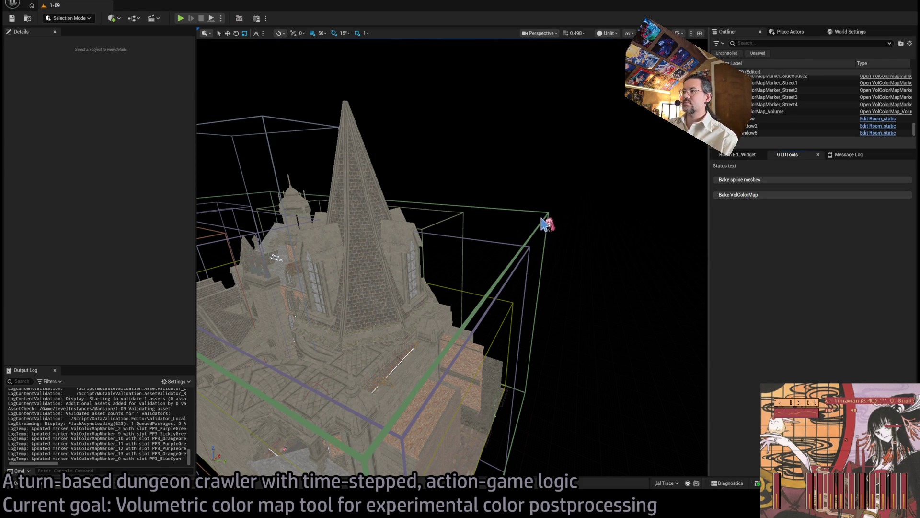
click(753, 195)
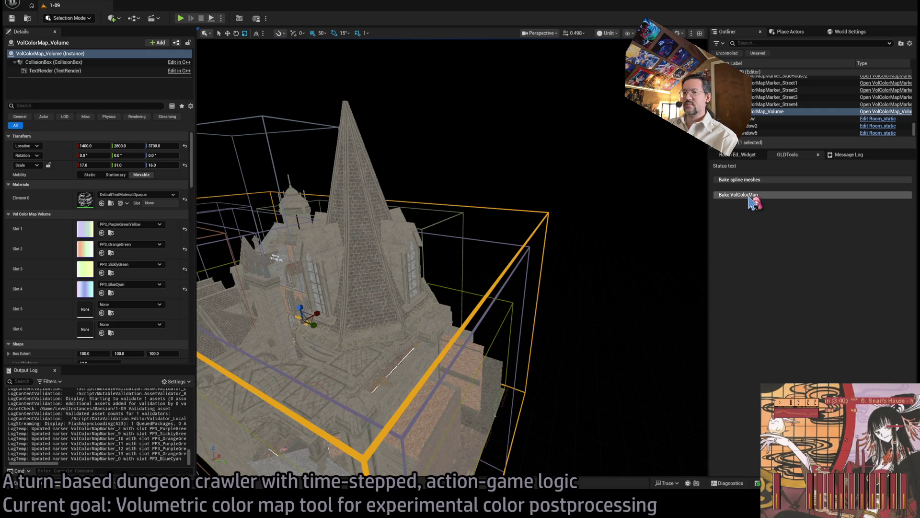
From the Content Drawer's 1-09 folder, open VolColorMap_A and VolColorMap_B in the texture editor
click(17, 484)
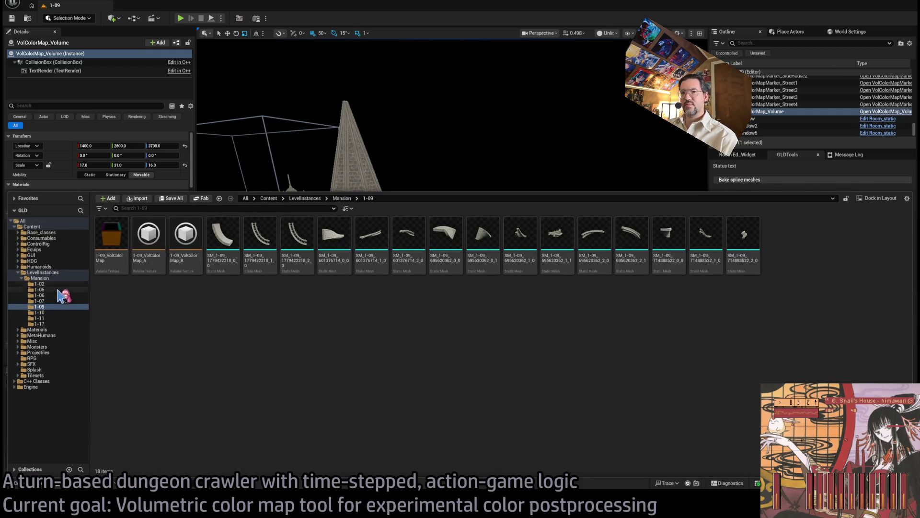
click(52, 307)
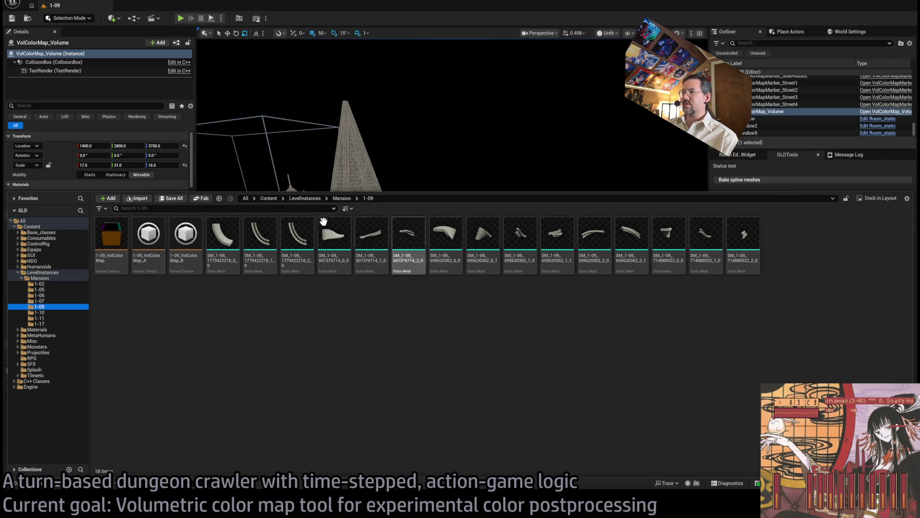
click(149, 240)
ctrl+click(186, 240)
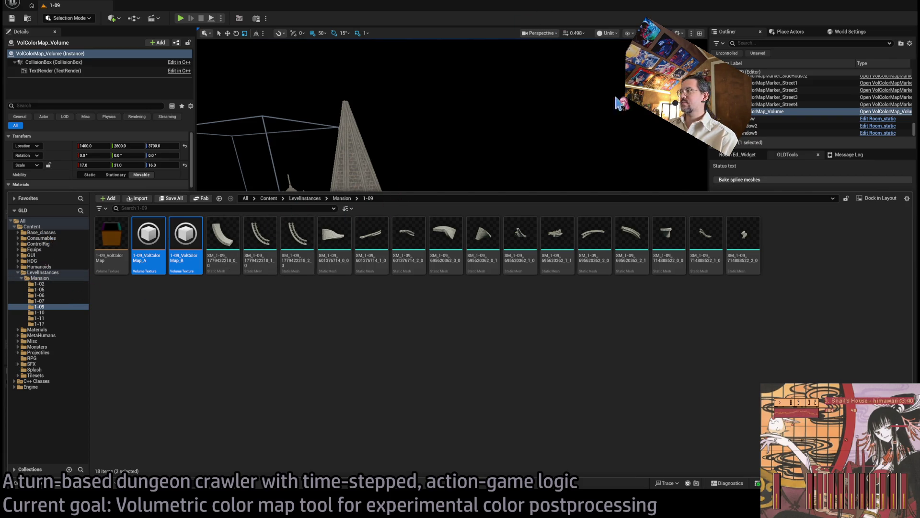
click(761, 176)
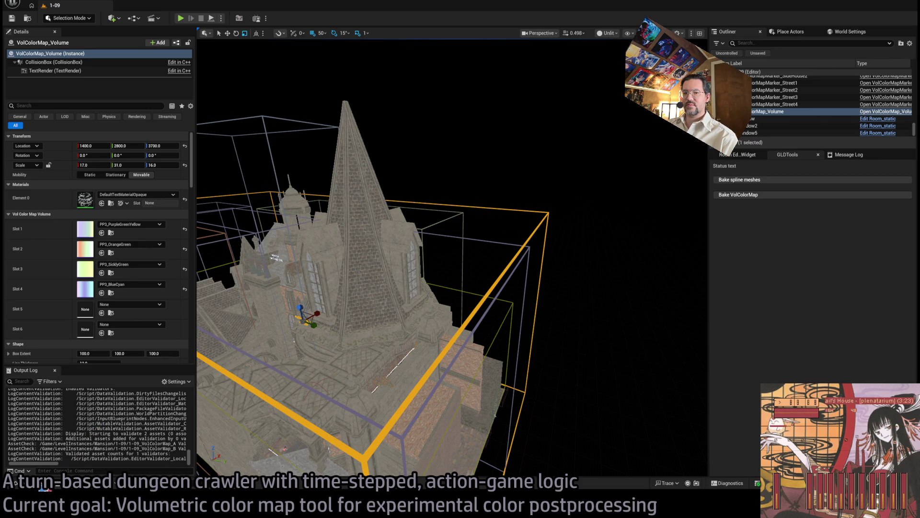
click(15, 483)
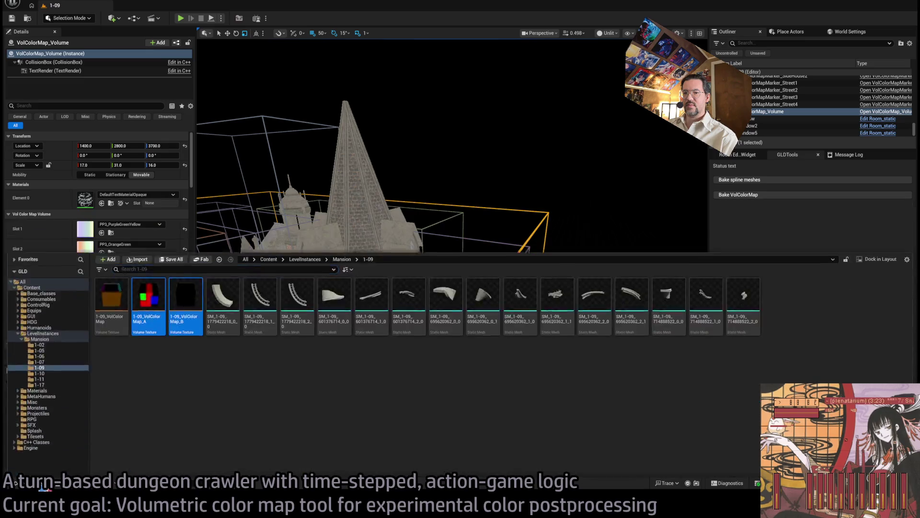
click(15, 483)
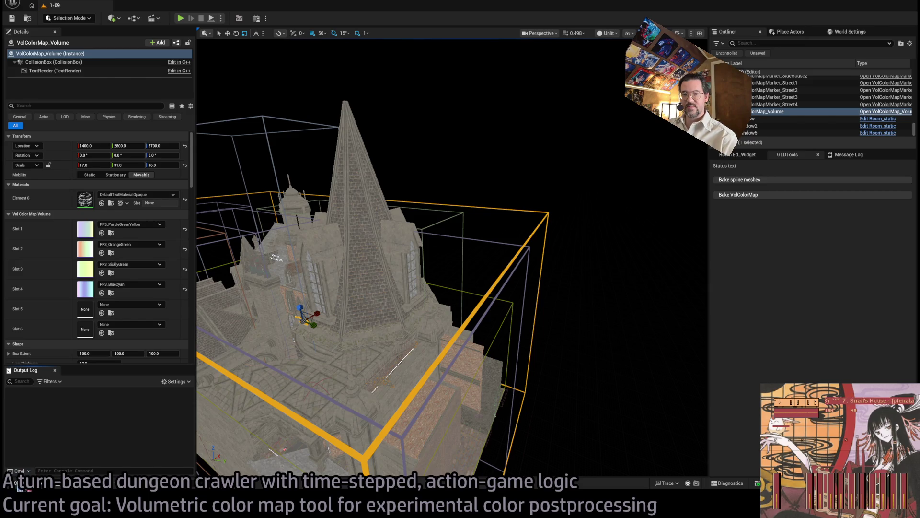
click(15, 483)
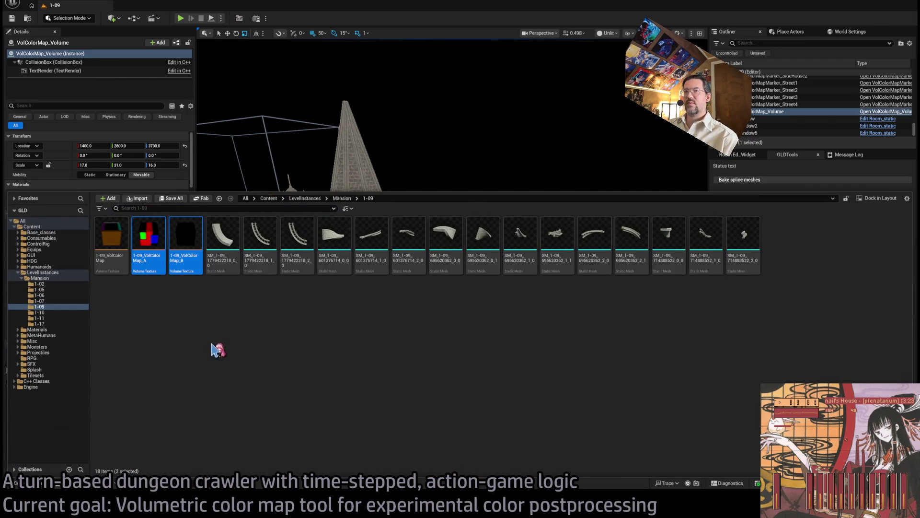
key(Return)
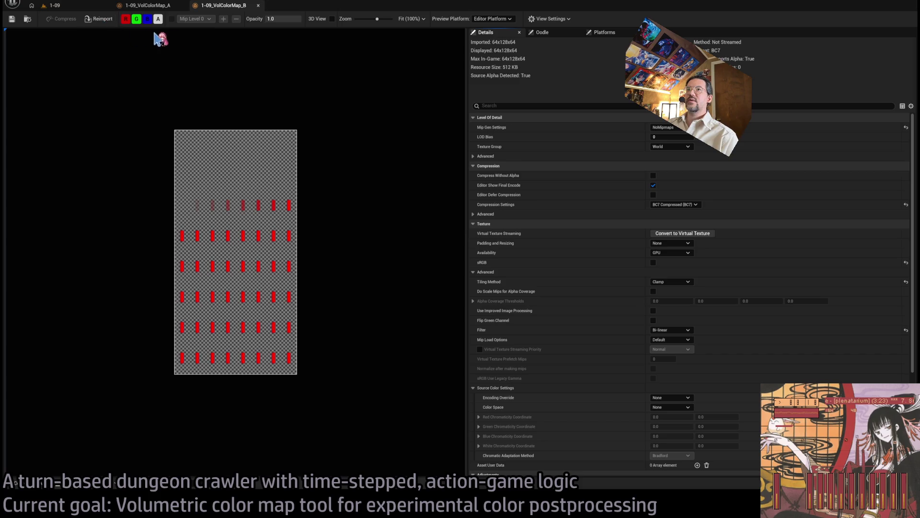
Enable 3D View on VolColorMap_B and orbit the red volume
click(331, 19)
scroll(248, 247, up, 5)
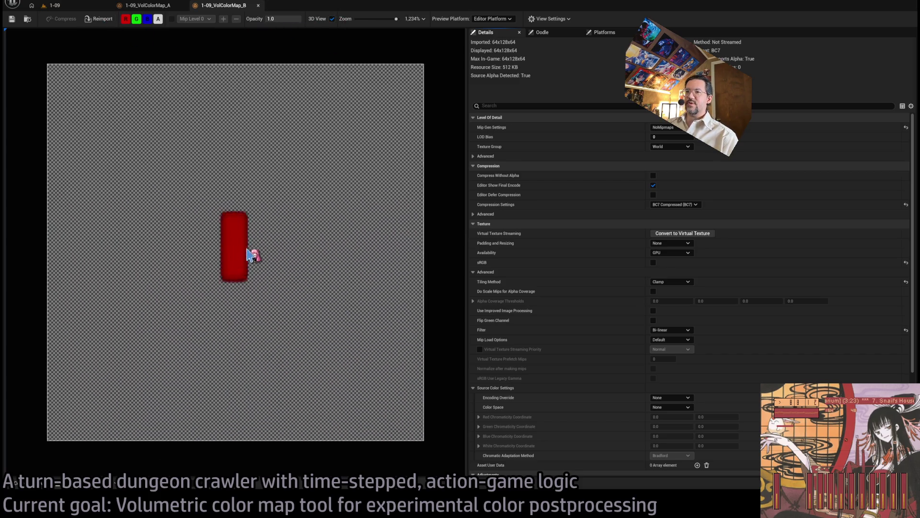
mouse_move(248, 254)
mouse_down()
mouse_move(288, 230)
mouse_move(295, 276)
mouse_up()
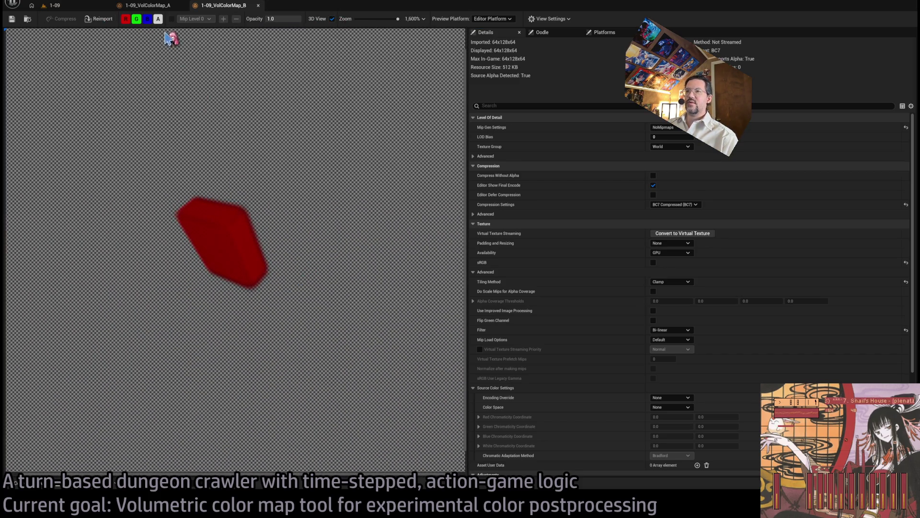
mouse_move(165, 37)
mouse_down()
mouse_move(206, 267)
mouse_move(271, 250)
mouse_move(264, 277)
mouse_move(302, 231)
mouse_up()
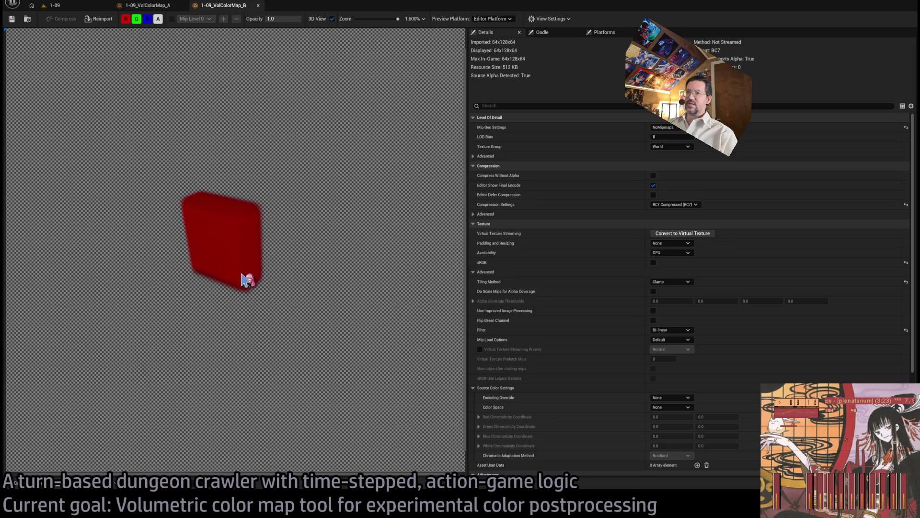
Show VolColorMap_A as a rotated 3D volume, then return to level 1-09 and the Twitch window
click(157, 6)
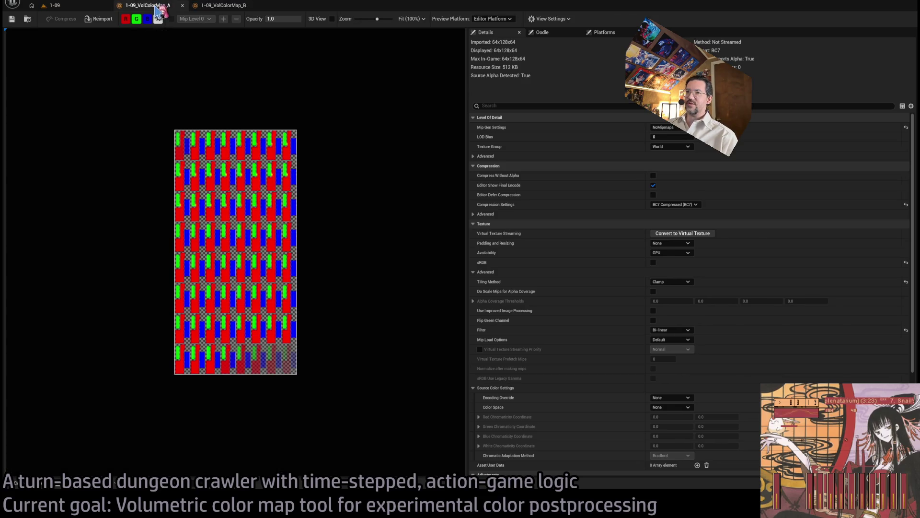
click(332, 19)
scroll(246, 261, up, 10)
mouse_move(246, 252)
mouse_down()
mouse_move(355, 268)
mouse_move(298, 341)
mouse_move(349, 361)
mouse_move(304, 286)
mouse_move(322, 246)
mouse_move(206, 292)
mouse_move(294, 218)
mouse_move(300, 162)
mouse_move(257, 238)
mouse_move(280, 210)
mouse_move(275, 187)
mouse_move(303, 208)
mouse_move(245, 240)
mouse_move(339, 232)
mouse_move(342, 210)
mouse_move(335, 244)
mouse_move(296, 271)
mouse_up()
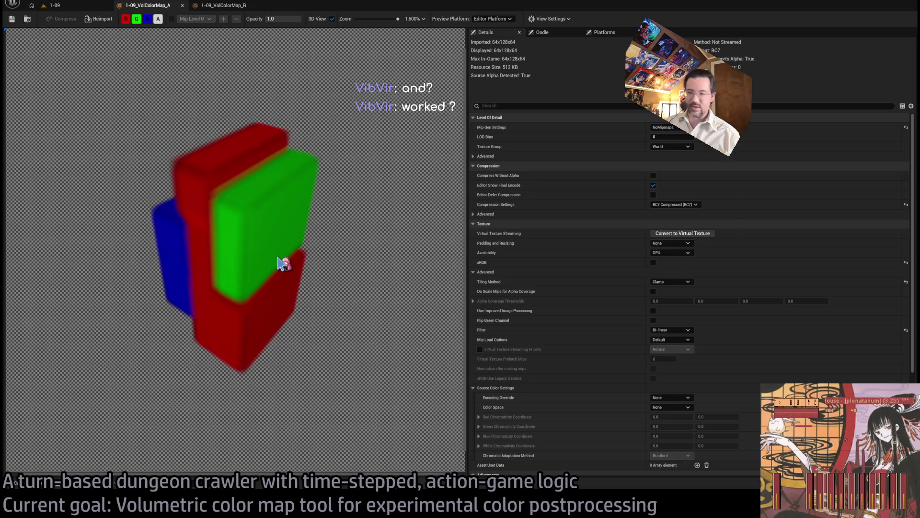
click(54, 5)
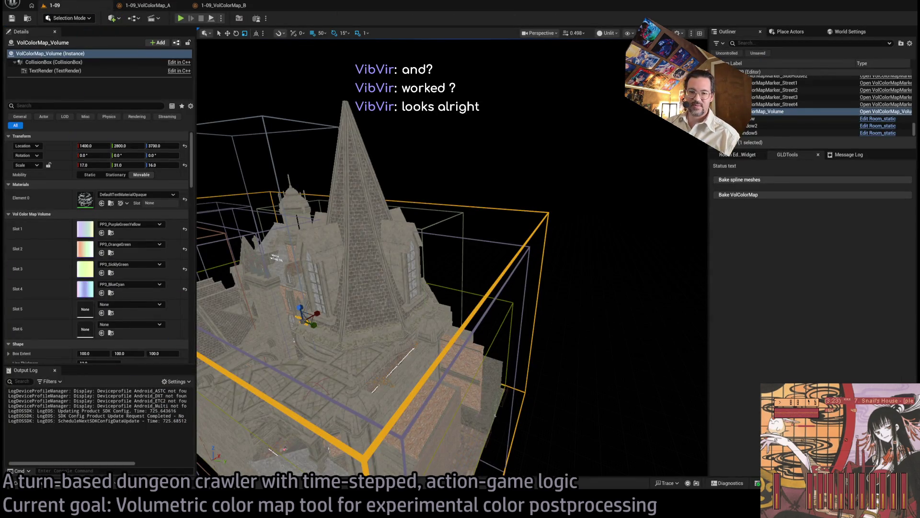
key(alt+Tab)
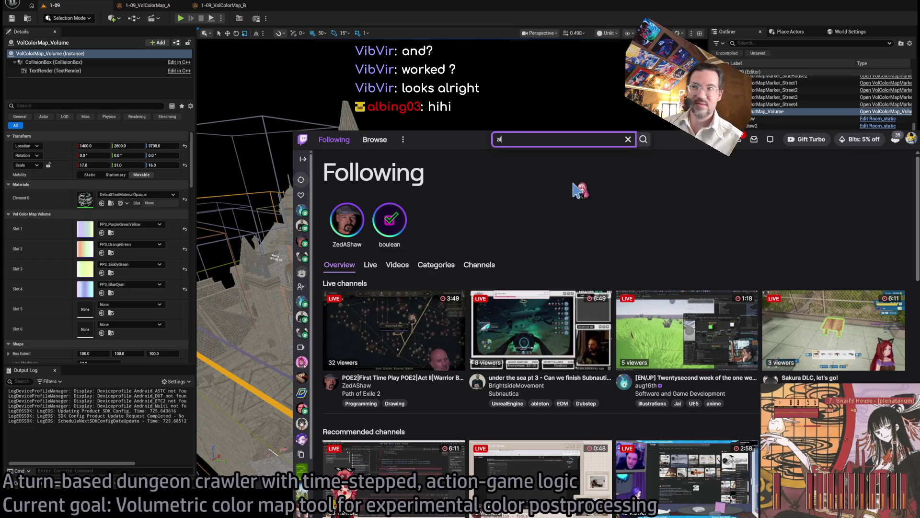
Search for the streamer's channel, pause its autoplay, and open its 'doing some menu design for Whitherward' broadcast
text(bing03)
key(Return)
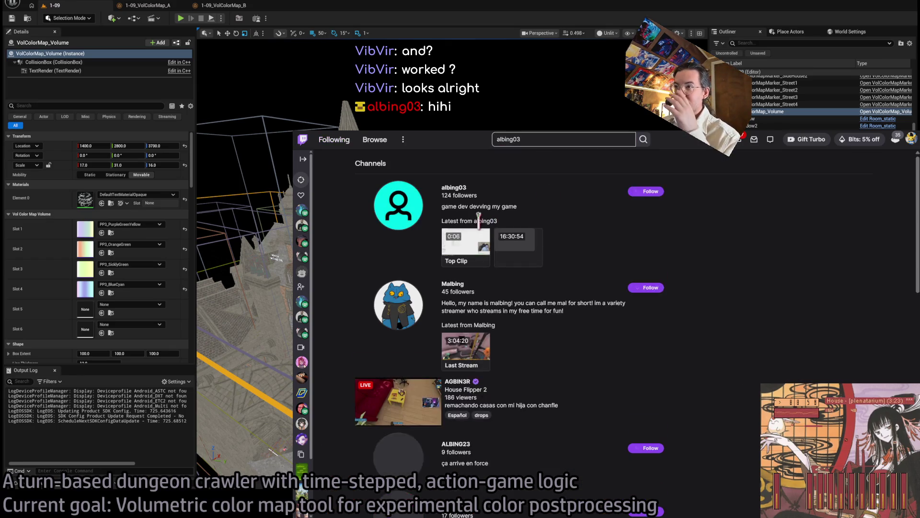
click(454, 188)
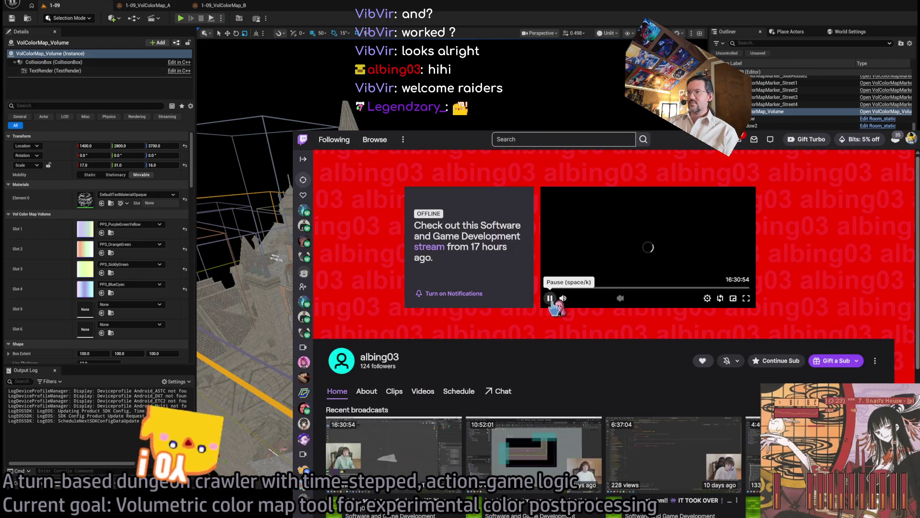
click(551, 300)
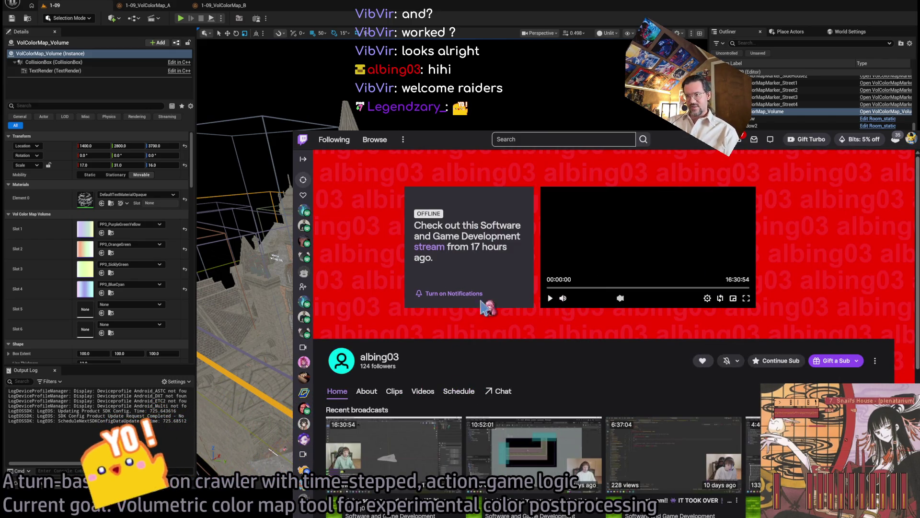
click(428, 247)
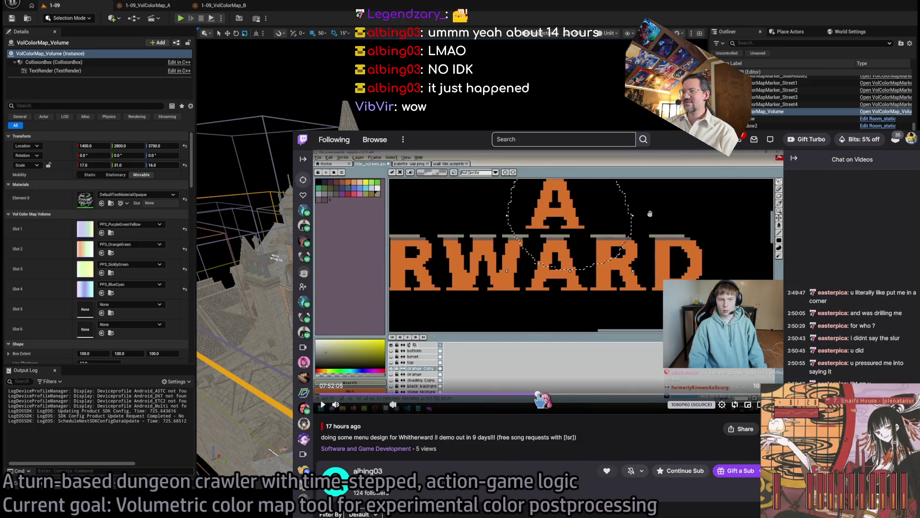
Mute the broadcast, start playback and skip well ahead in the VOD
drag(361, 408, 343, 405)
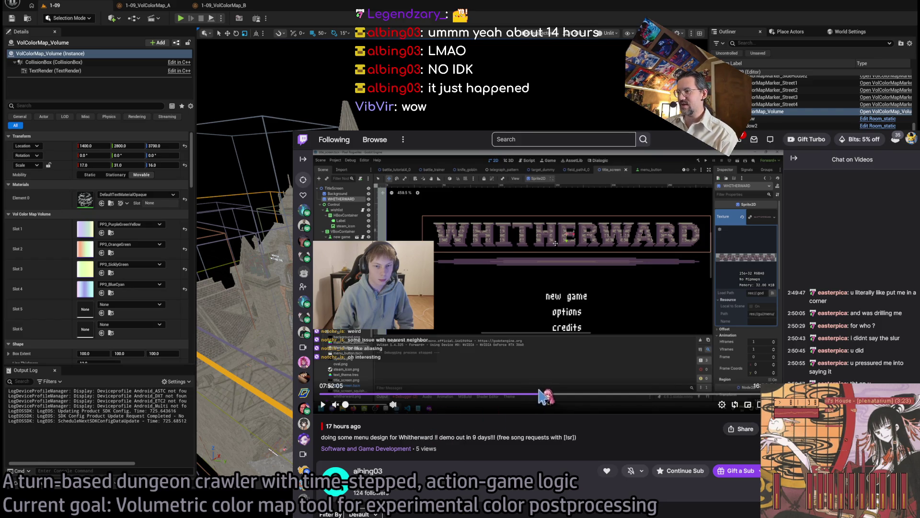
click(326, 405)
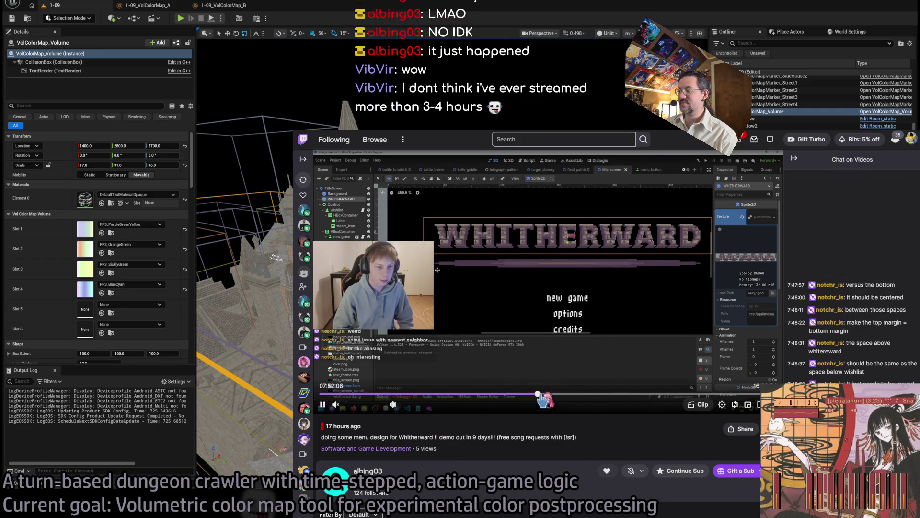
key(Right)
key(Right)
key(Right)
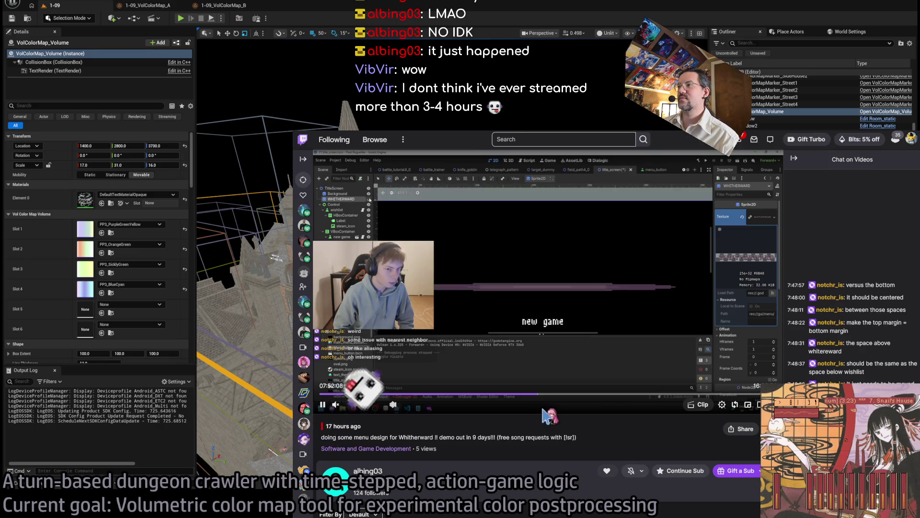
key(Right)
key(Right)
key(Right)
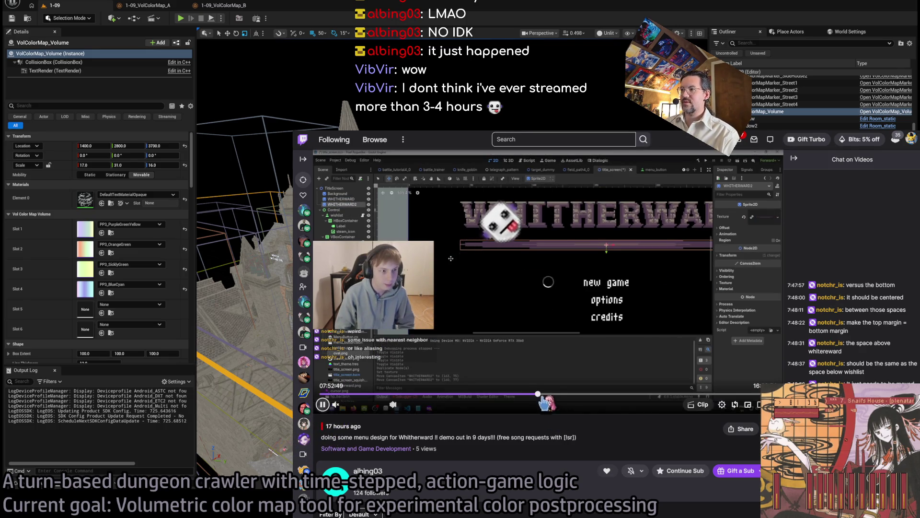
click(569, 397)
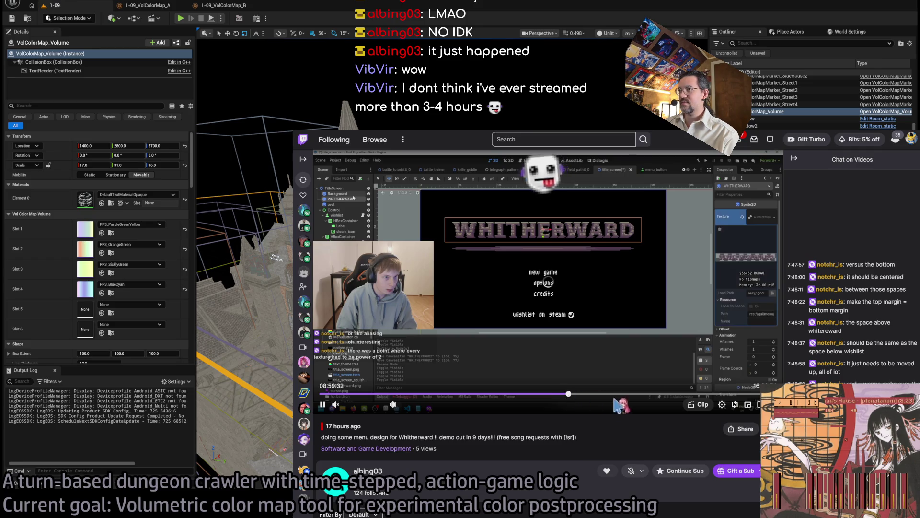
Check the channel's About information, then return to the past broadcast near its 8:59 mark
scroll(451, 357, down, 3)
scroll(447, 357, down, 3)
scroll(446, 355, up, 5)
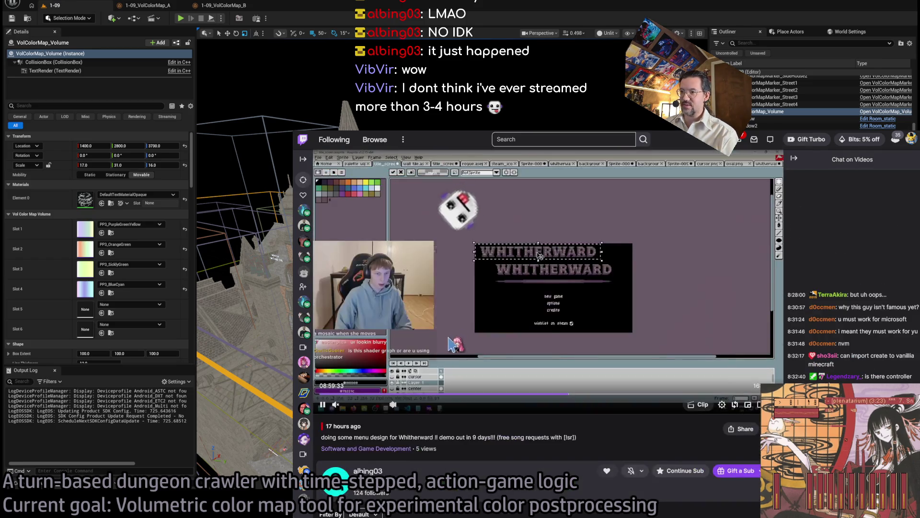
scroll(441, 353, down, 2)
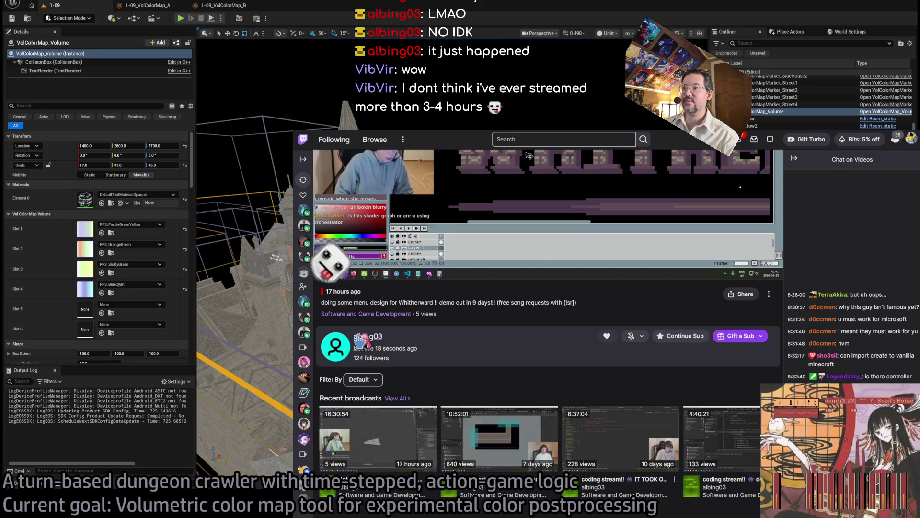
click(379, 337)
scroll(422, 368, down, 2)
click(367, 323)
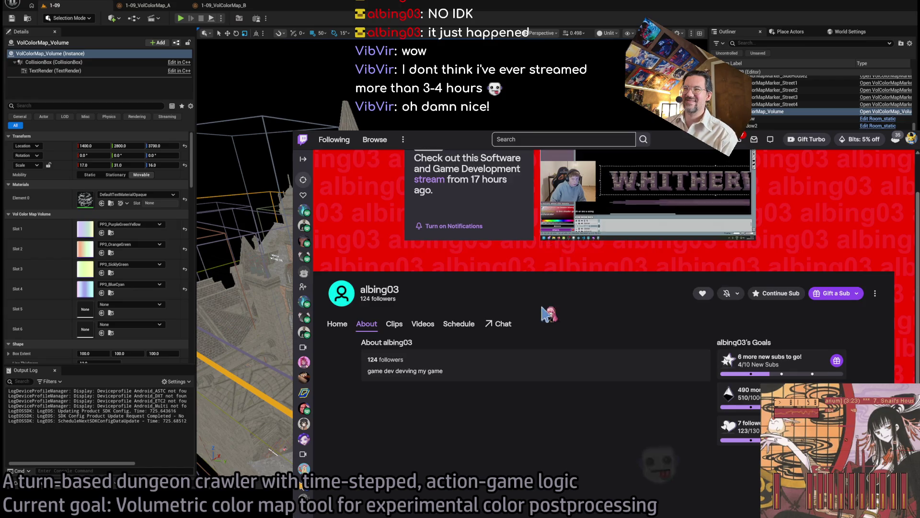
scroll(446, 237, up, 2)
click(425, 252)
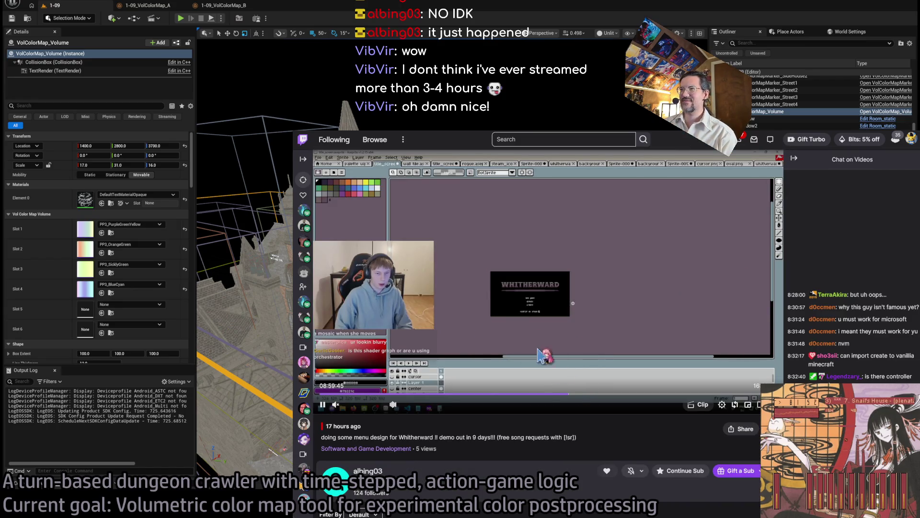
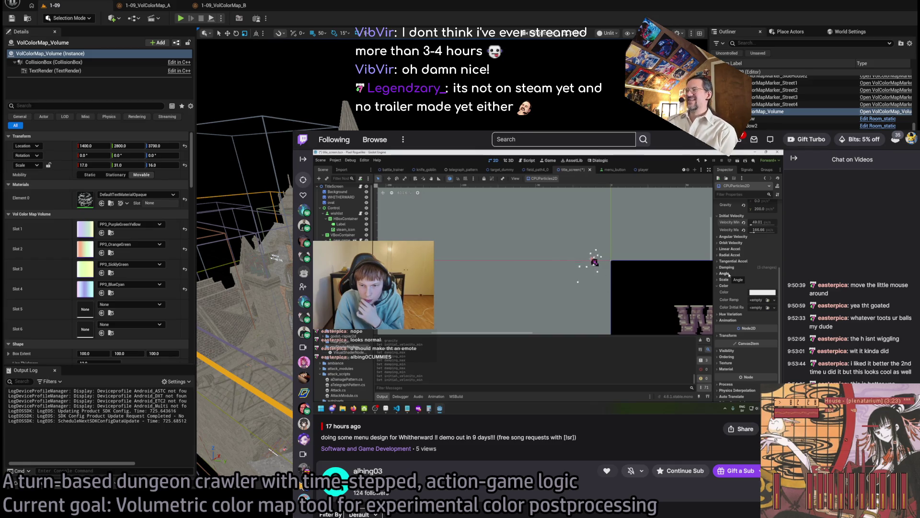
Skip the Twitch VOD ahead to a later point and collapse the chat to widen the player
mouse_move(733, 262)
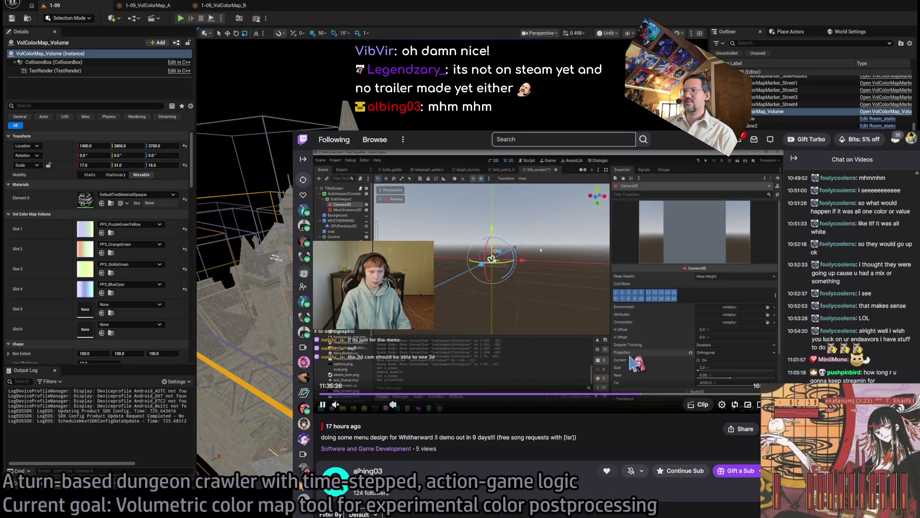
click(657, 394)
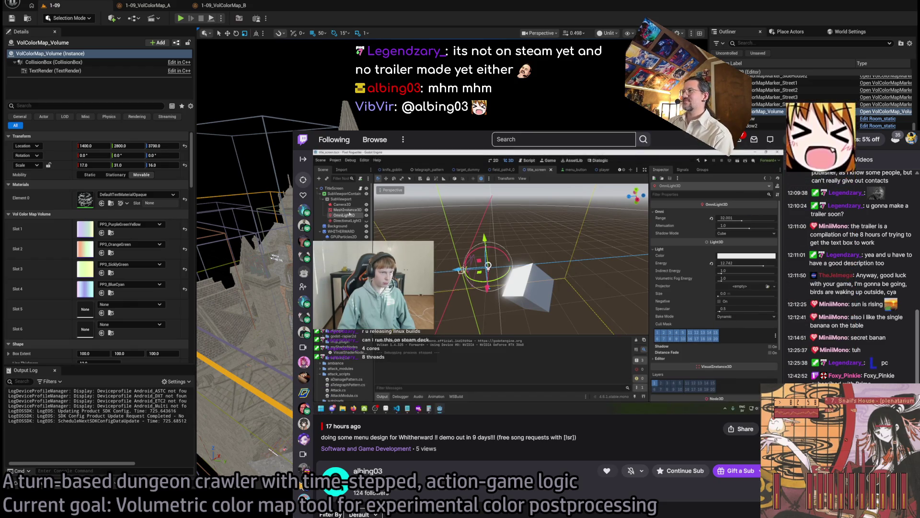
click(790, 159)
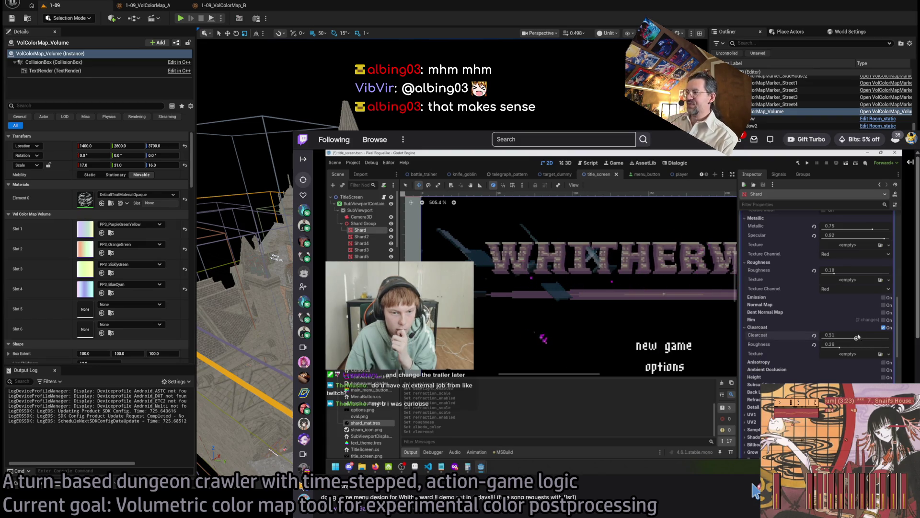
mouse_move(726, 384)
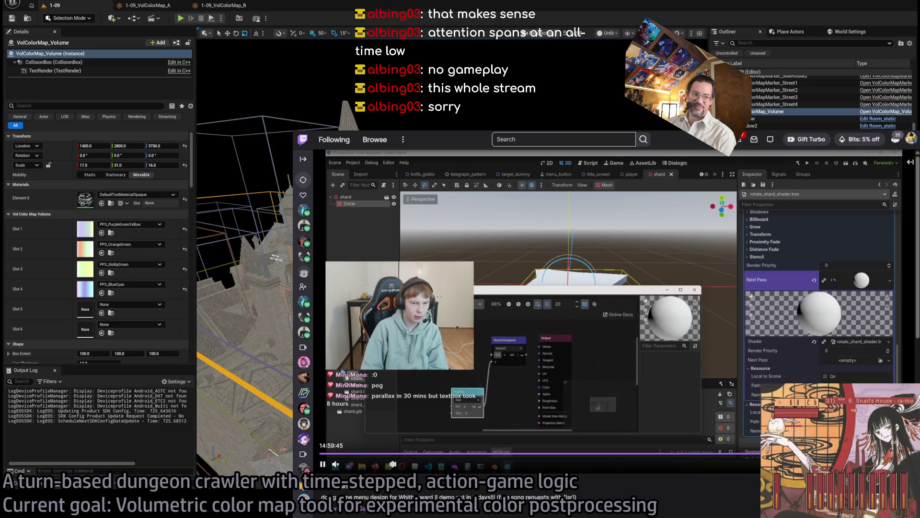
key(alt+Tab)
Fly the viewport down over the spire rooftops, glancing at Rider before returning to Unreal
drag(543, 174, 530, 110)
key(alt+Tab)
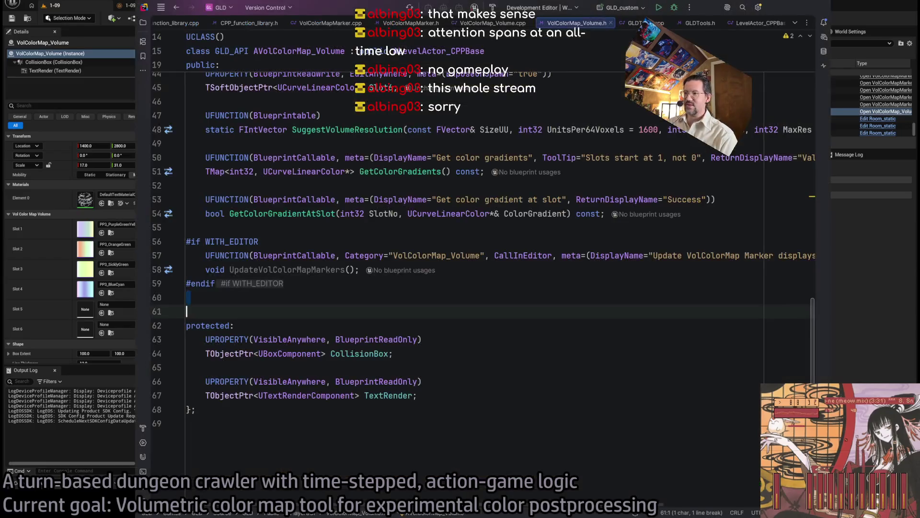
key(alt+Tab)
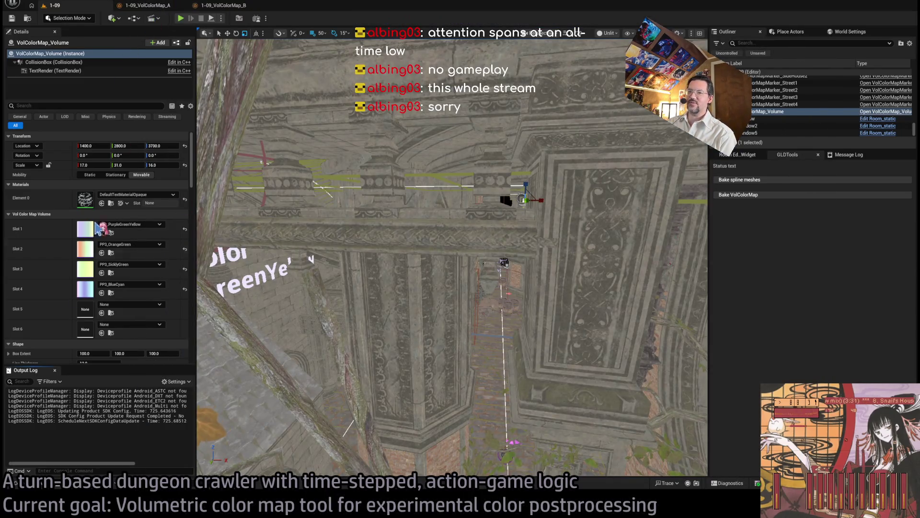
Open the Puppet Blueprint from the Base_classes folder in the Content Drawer
key(ctrl+space)
click(50, 232)
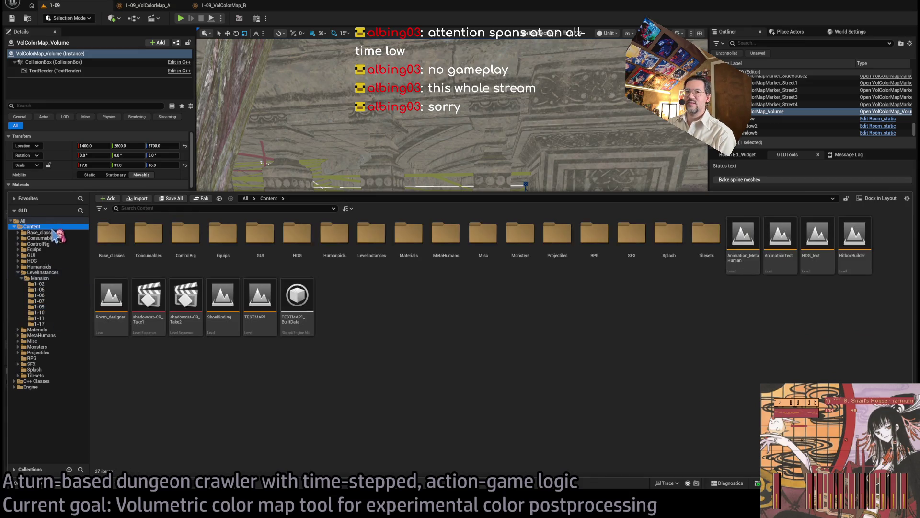
click(261, 295)
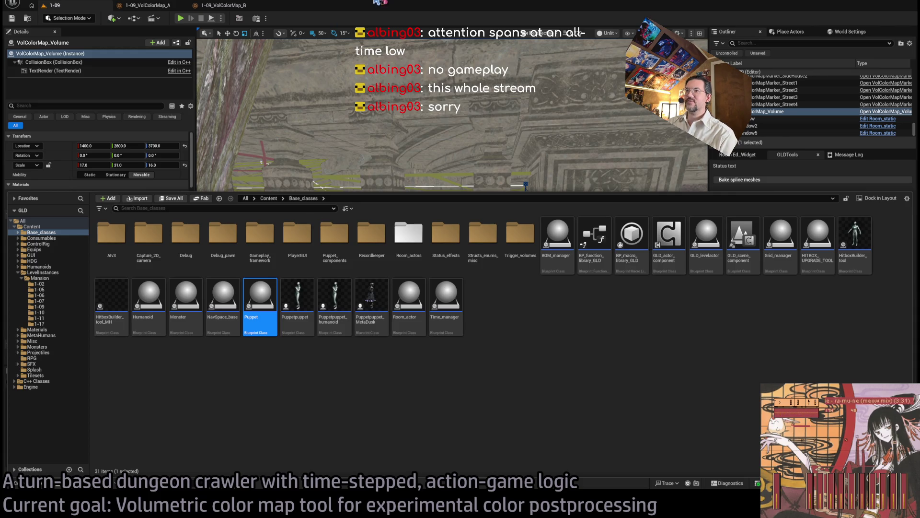
scroll(386, 222, down, 5)
scroll(384, 240, up, 4)
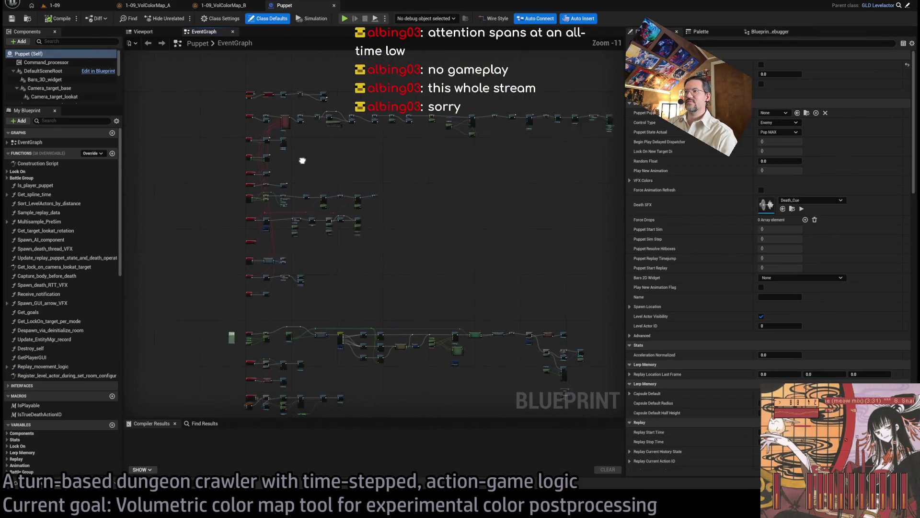
scroll(364, 326, up, 5)
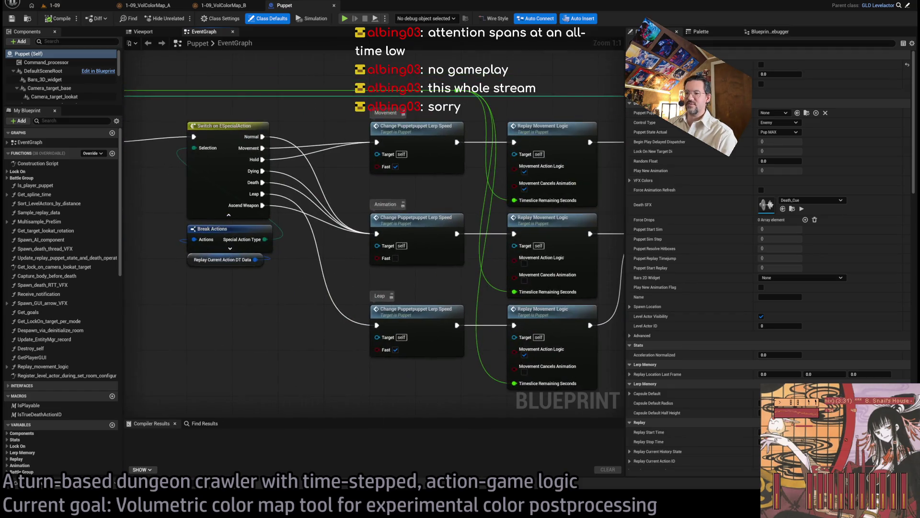
Swing the level view to street level facing the player and start Play-In-Editor
key(alt+Tab)
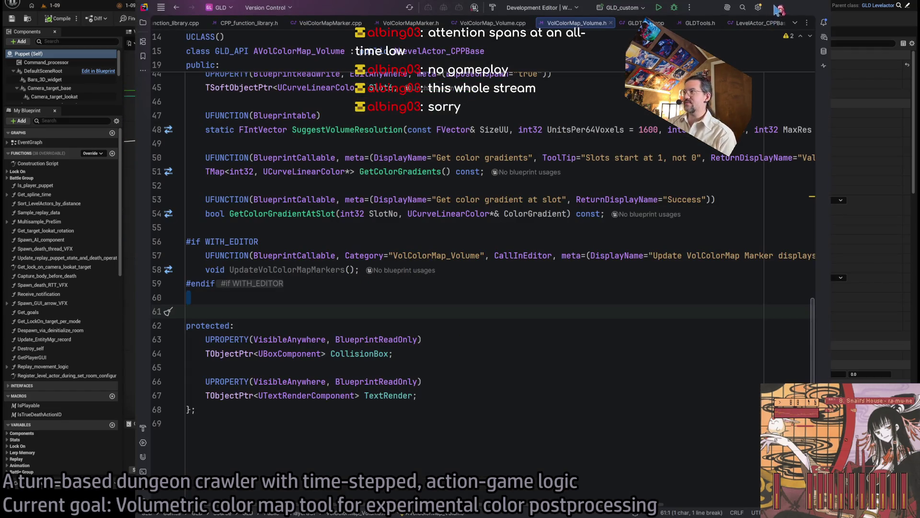
key(alt+Tab)
key(alt+Tab)
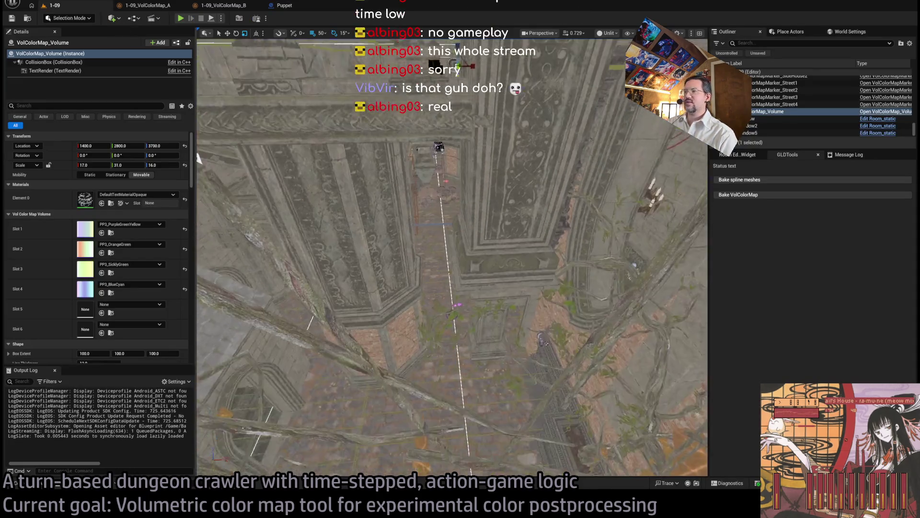
drag(198, 159, 336, 215)
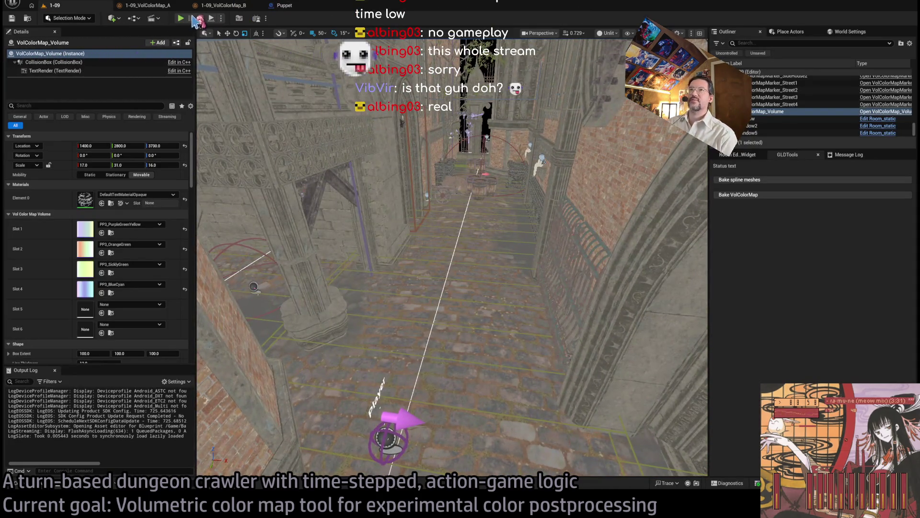
click(180, 18)
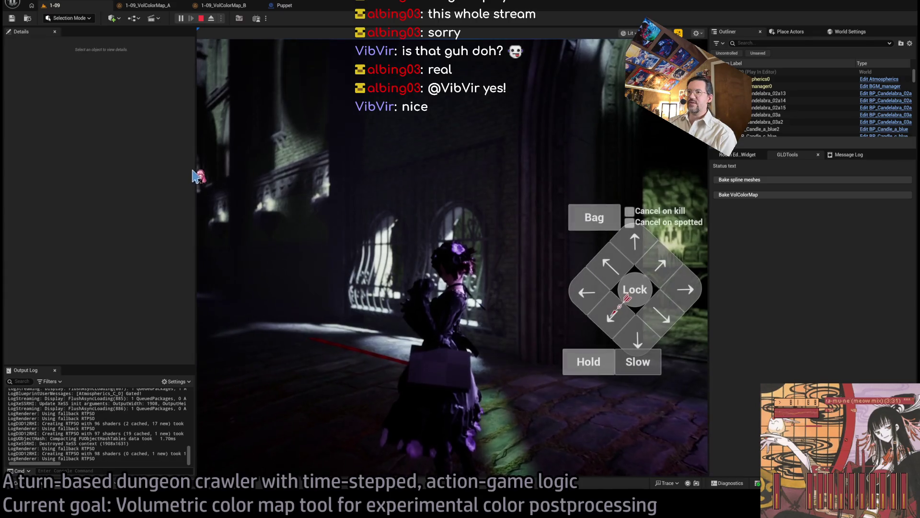
Narrow both side panels to widen the game view, queue a leap, then restart the play session
drag(195, 168, 37, 181)
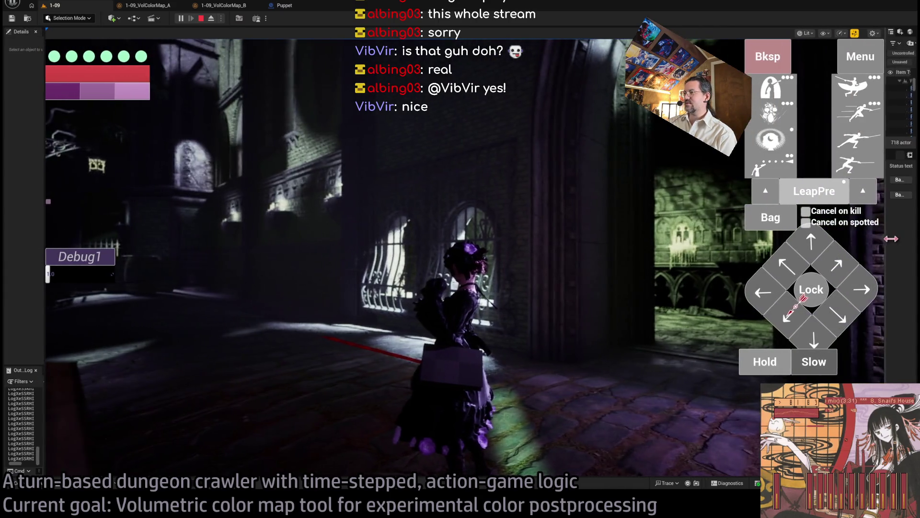
drag(710, 216, 890, 216)
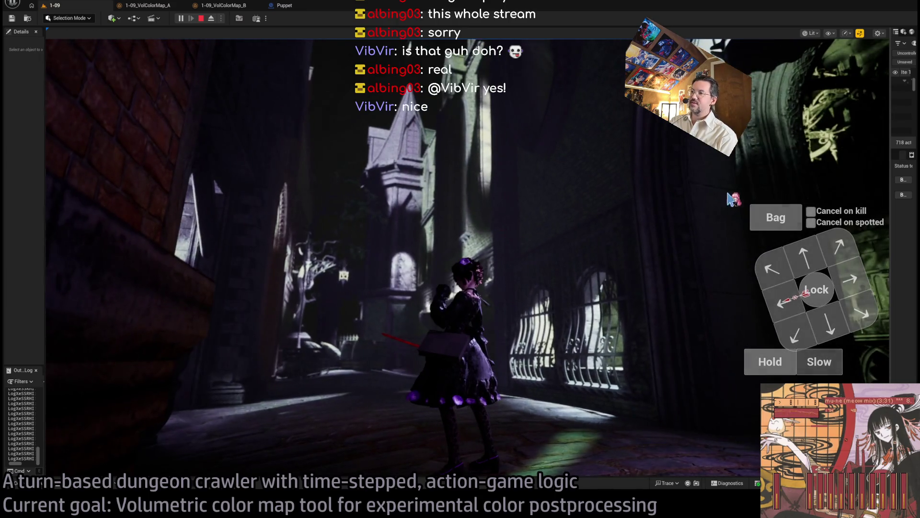
click(809, 182)
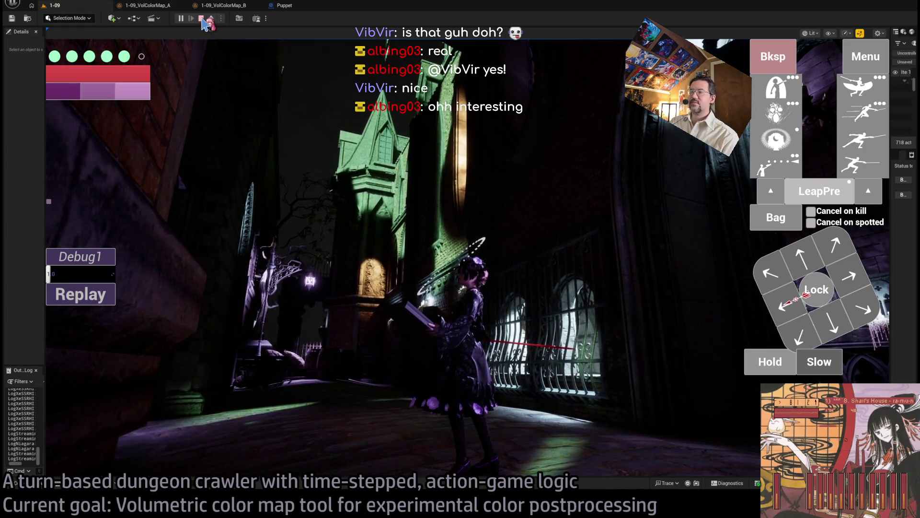
click(202, 21)
key(alt+p)
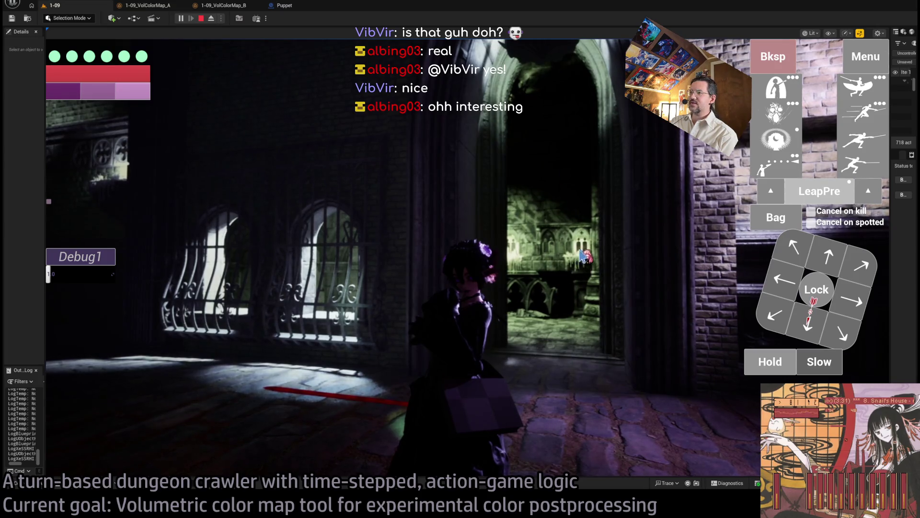
Move the character through the doorway with diagonal and forward steps over several turns, then stop playing
click(560, 165)
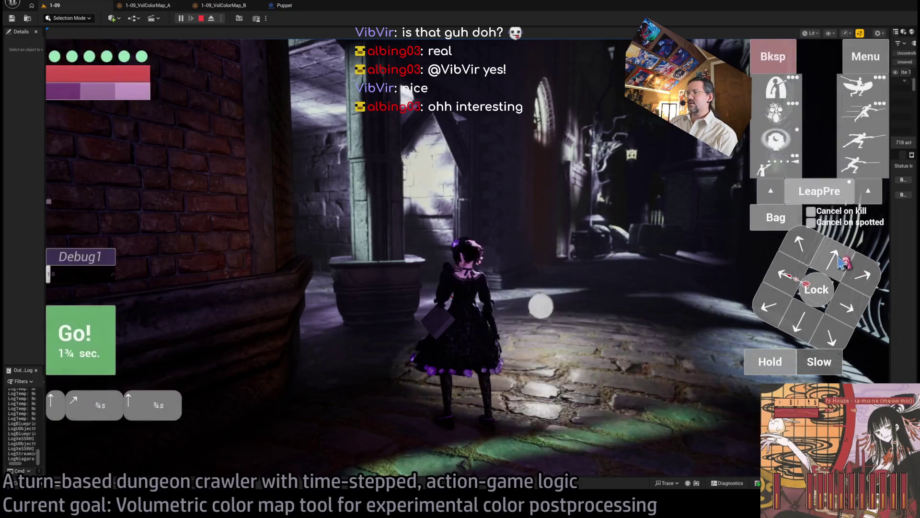
click(182, 316)
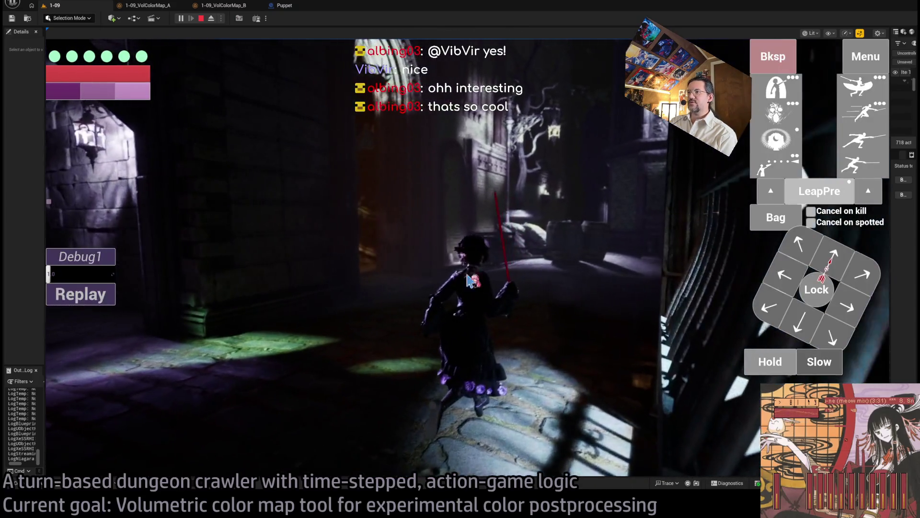
click(538, 308)
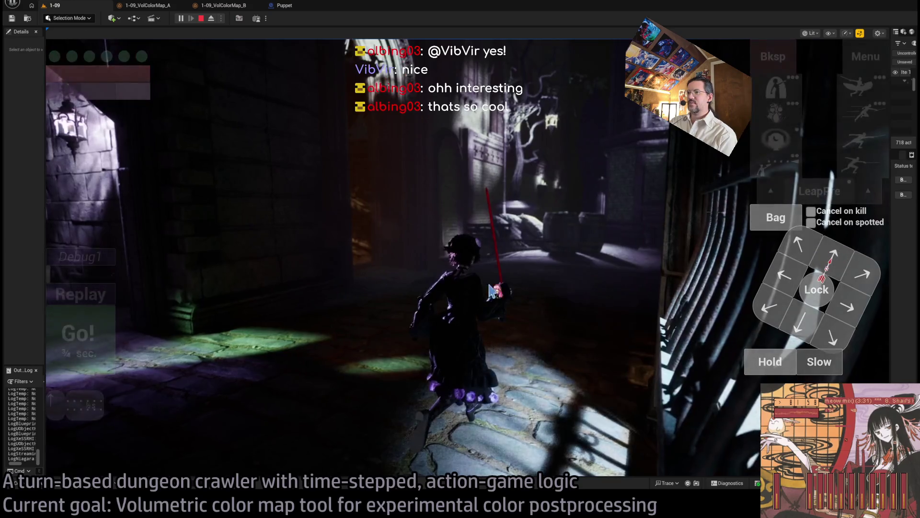
click(139, 336)
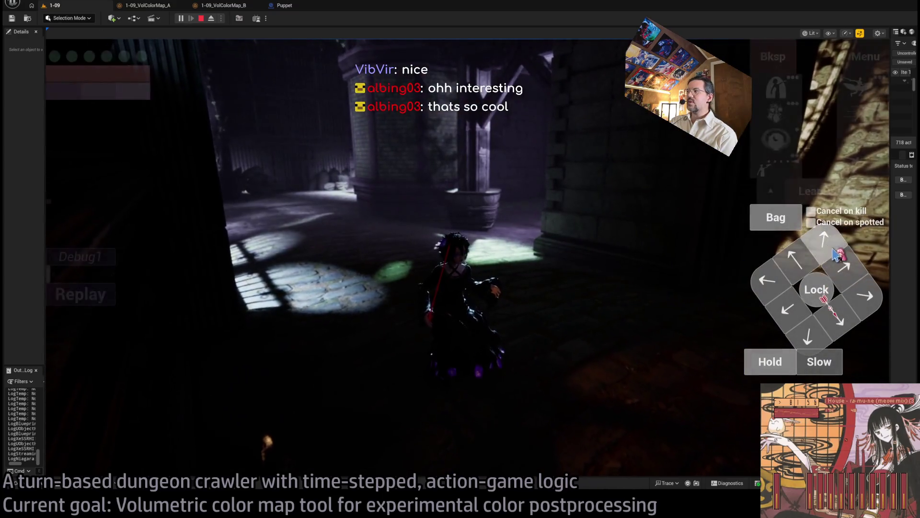
click(809, 266)
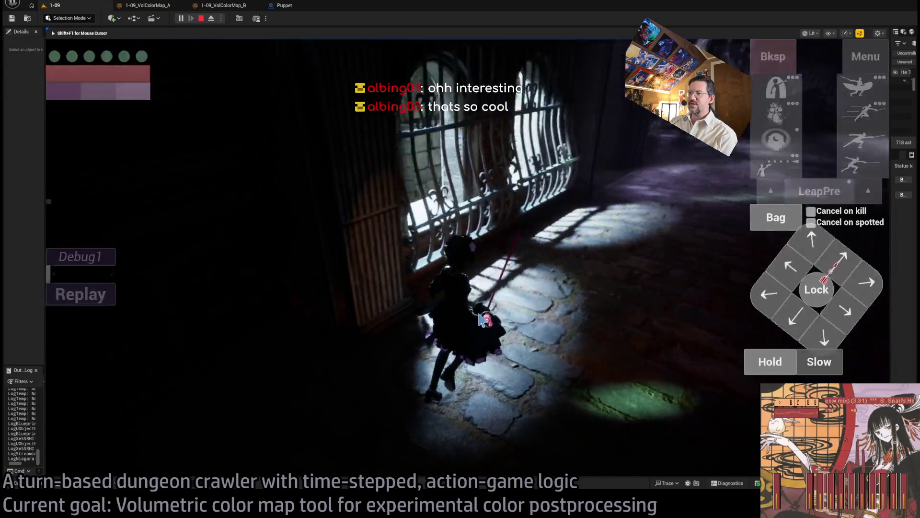
click(820, 329)
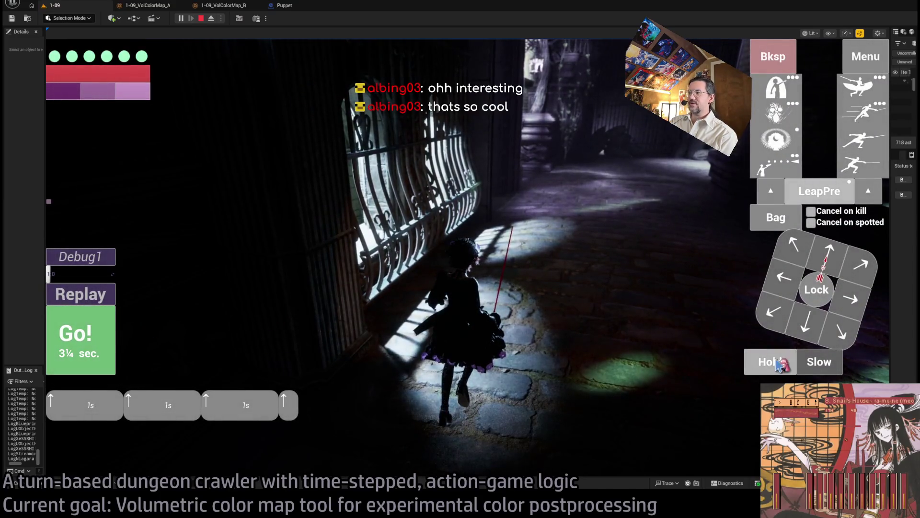
click(62, 347)
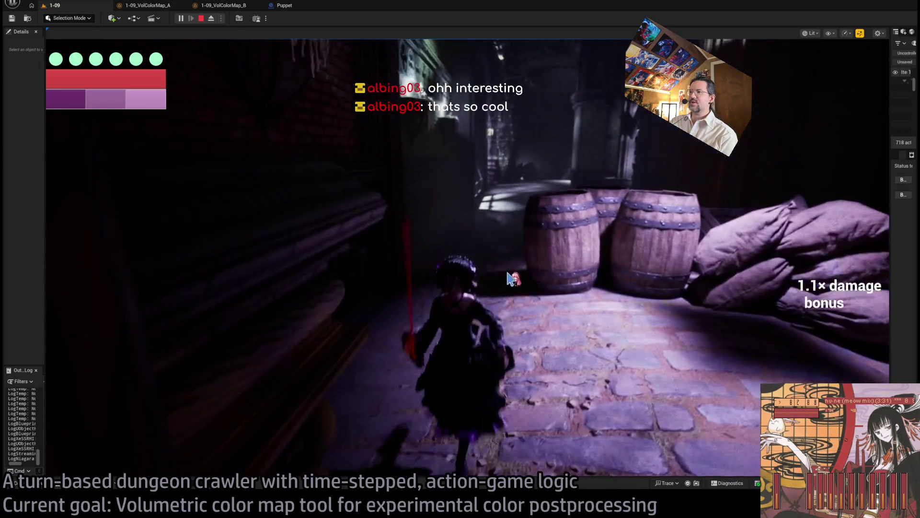
key(Escape)
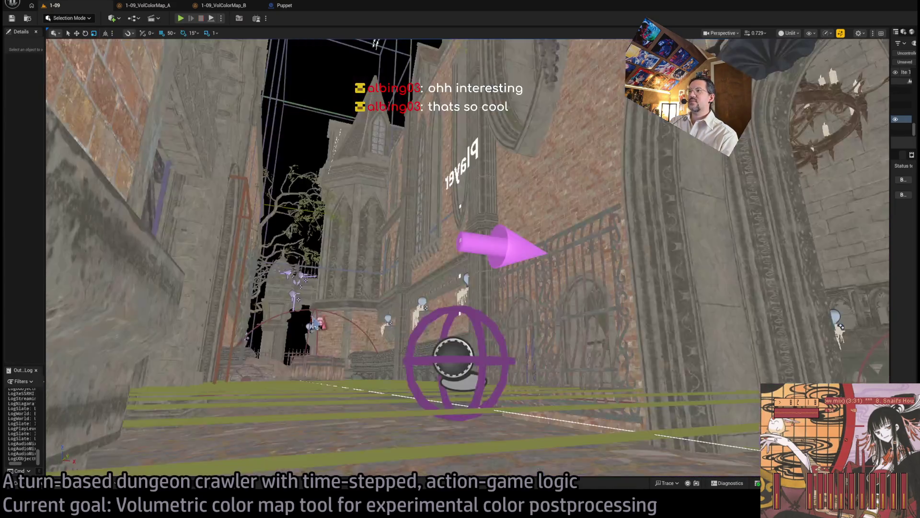
Open the 1-09 folder's VolColorMap volume texture, rotate its 3D preview, then close it
click(44, 485)
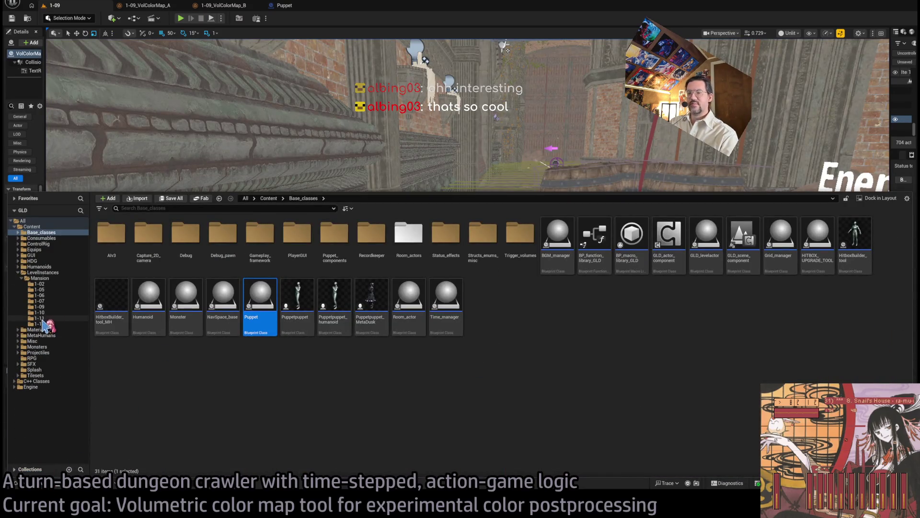
key(ctrl+space)
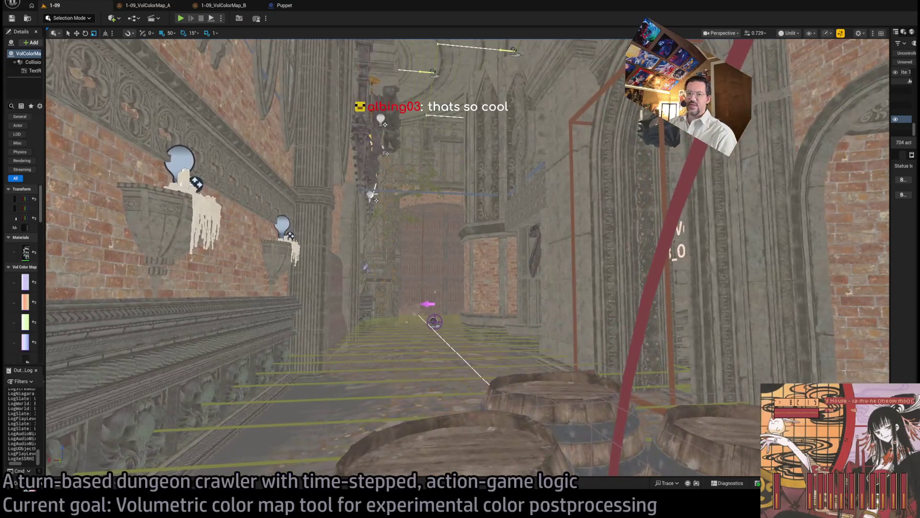
click(31, 485)
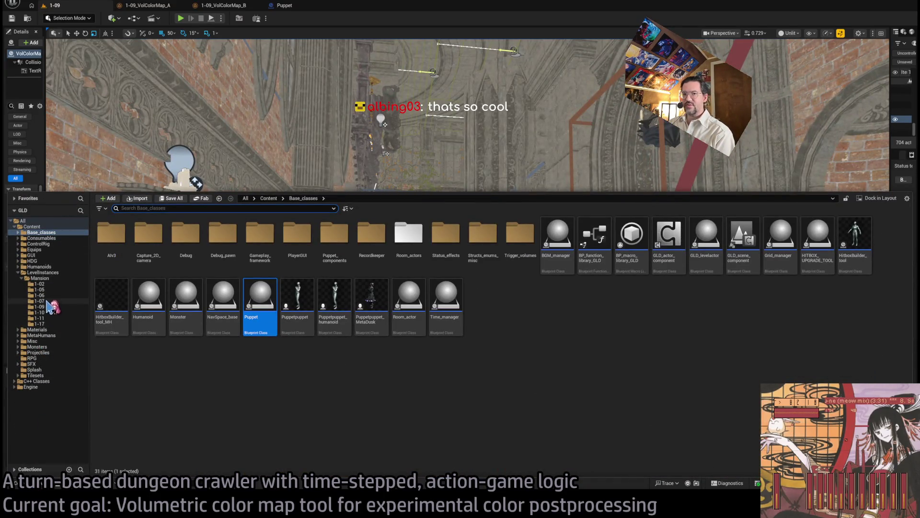
click(40, 306)
click(113, 240)
double_click(113, 240)
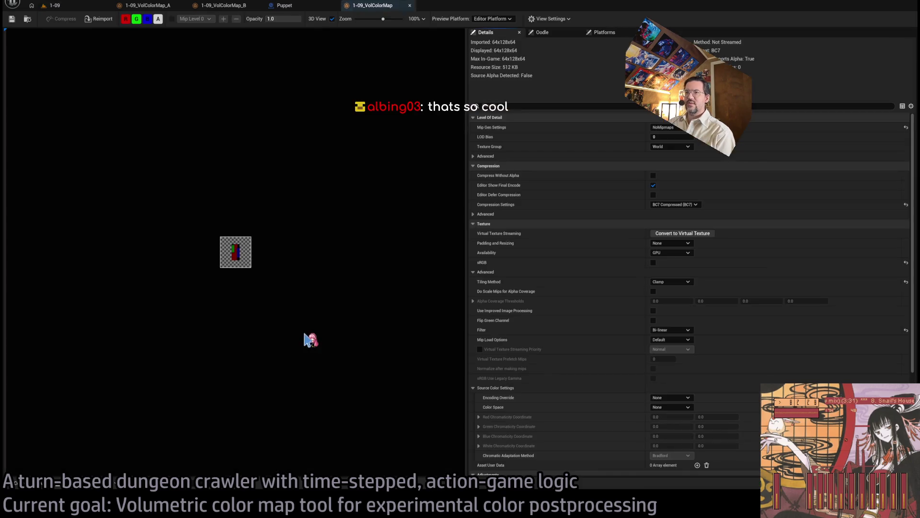
scroll(253, 263, up, 6)
mouse_move(253, 198)
mouse_down()
mouse_move(274, 171)
mouse_move(267, 189)
mouse_move(292, 275)
mouse_up()
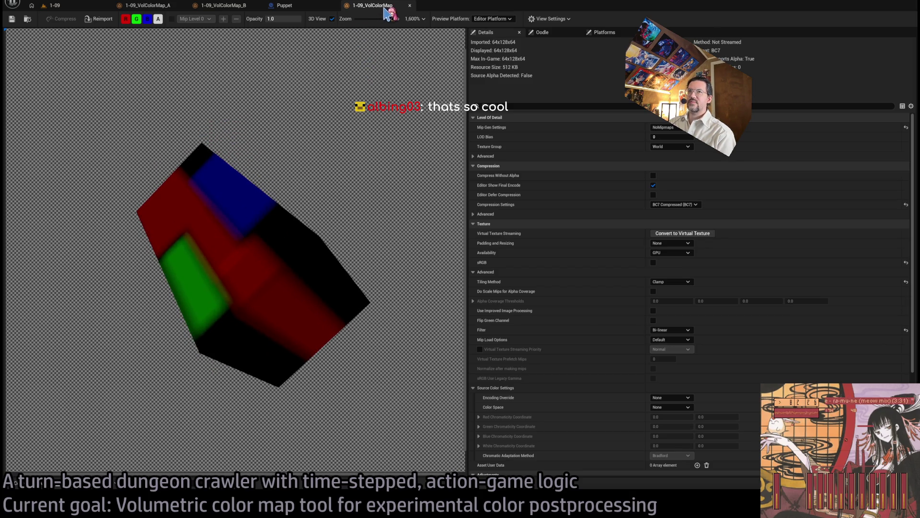
click(410, 5)
Rotate the VolColorMap_A preview to reveal its green and blue blocks, then return to the 1-09 level
click(147, 5)
mouse_move(246, 220)
mouse_down()
mouse_move(326, 283)
mouse_move(323, 349)
mouse_move(328, 303)
mouse_move(322, 315)
mouse_move(311, 268)
mouse_up()
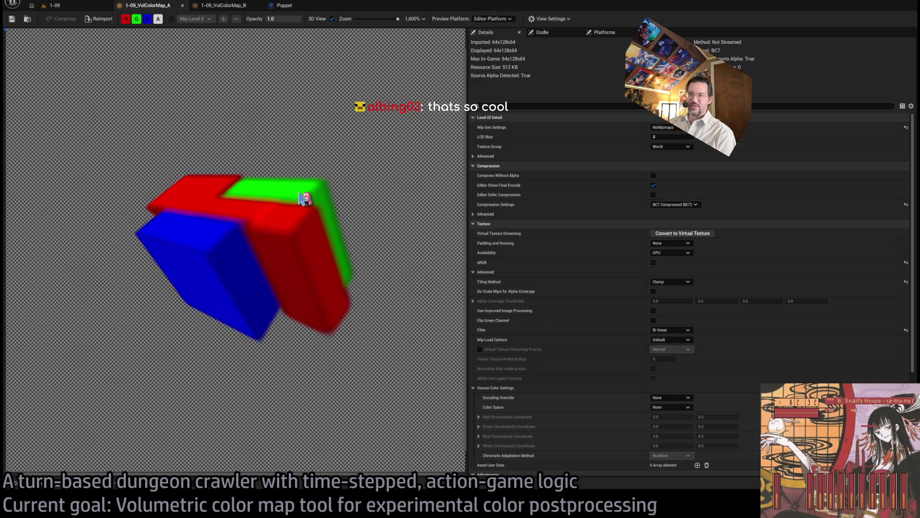
drag(301, 198, 310, 229)
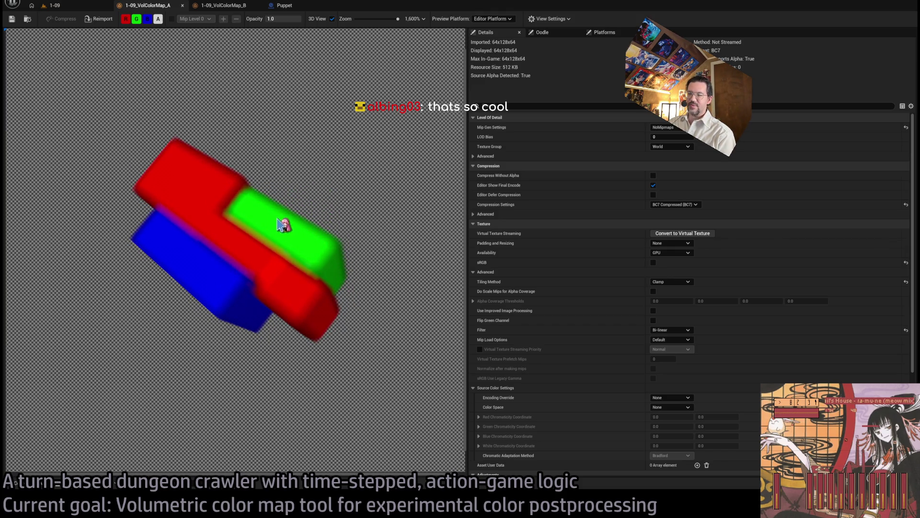
drag(341, 333, 344, 300)
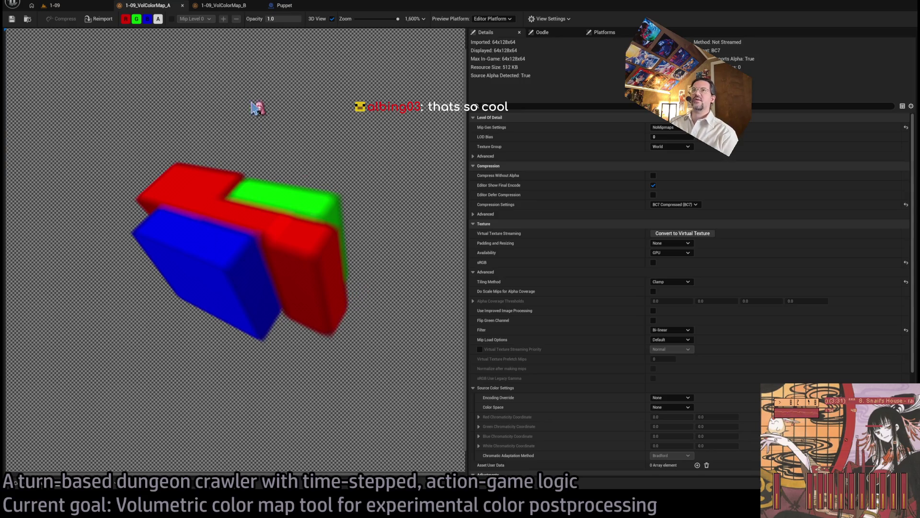
click(67, 7)
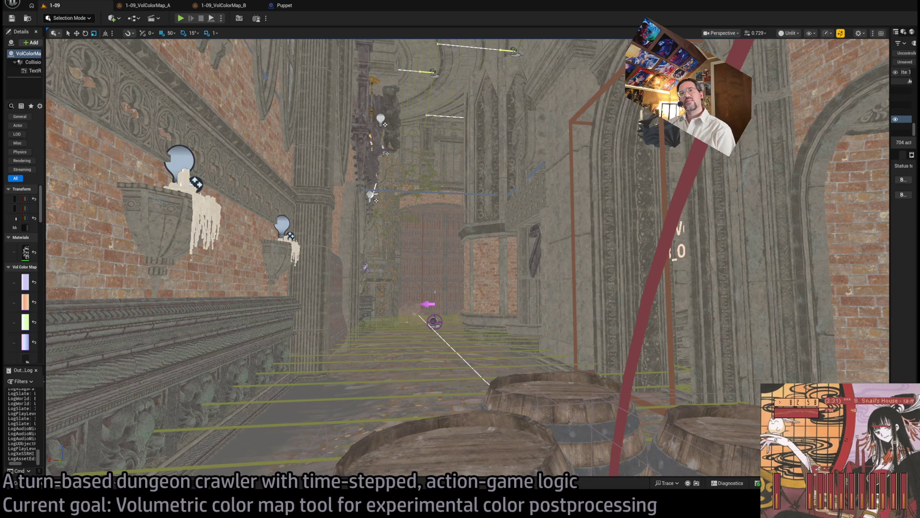
Fly the camera up over the castle rooftops and widen the Details and Outliner panels
mouse_move(645, 419)
mouse_down()
mouse_move(645, 355)
mouse_move(645, 420)
mouse_move(597, 397)
mouse_move(433, 227)
mouse_up()
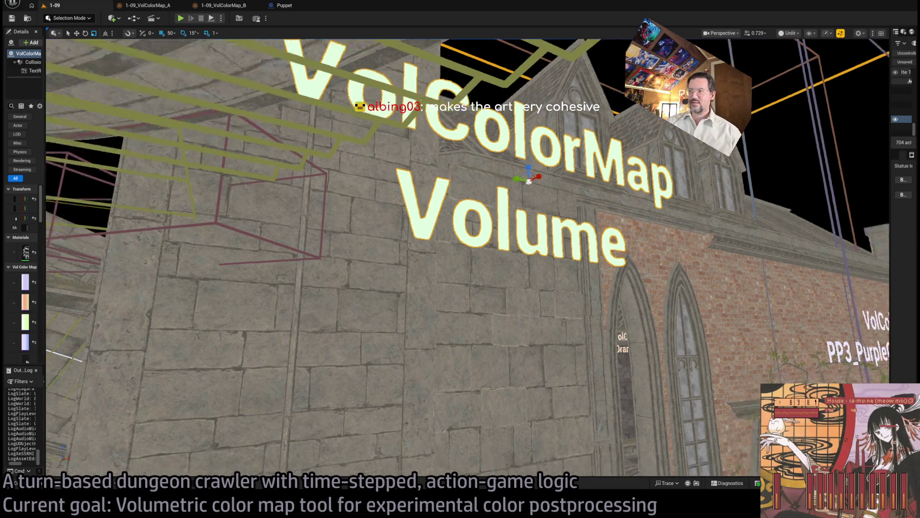
mouse_move(243, 436)
mouse_down()
mouse_move(264, 429)
mouse_move(269, 448)
mouse_move(82, 335)
mouse_up()
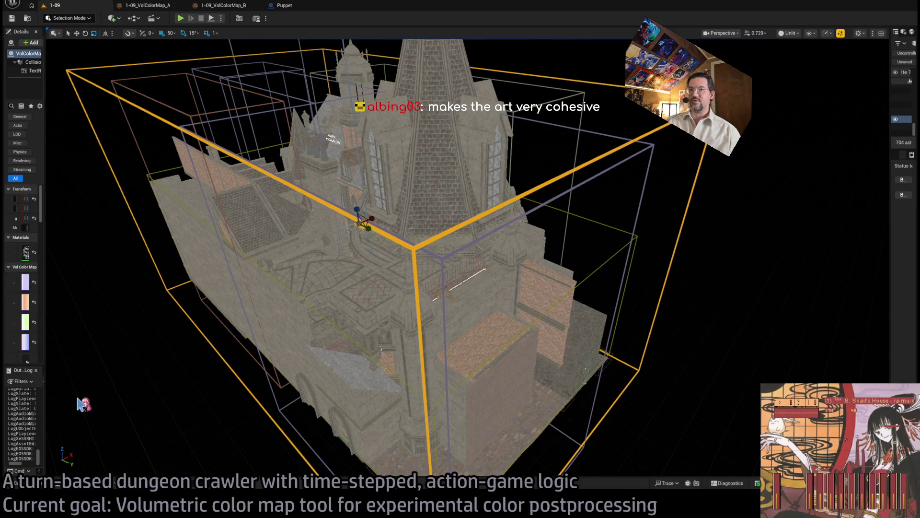
drag(45, 233, 140, 232)
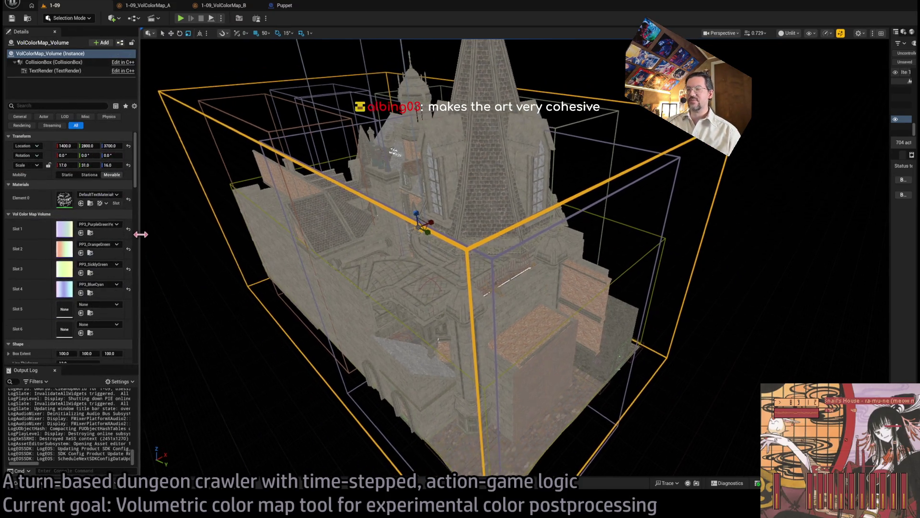
mouse_move(890, 219)
mouse_down()
mouse_move(773, 238)
mouse_move(800, 250)
mouse_up()
Select the VolColorMap_Volume box to show its four colour-map slots
click(681, 191)
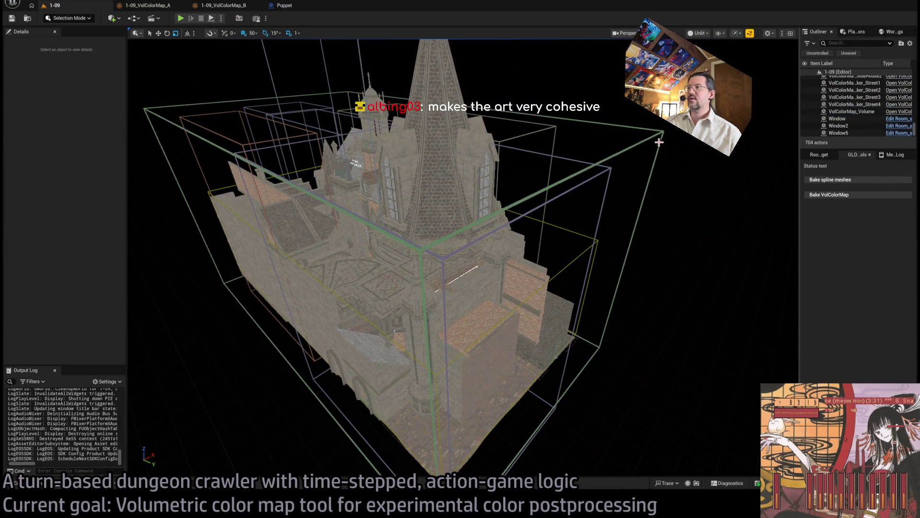
click(647, 140)
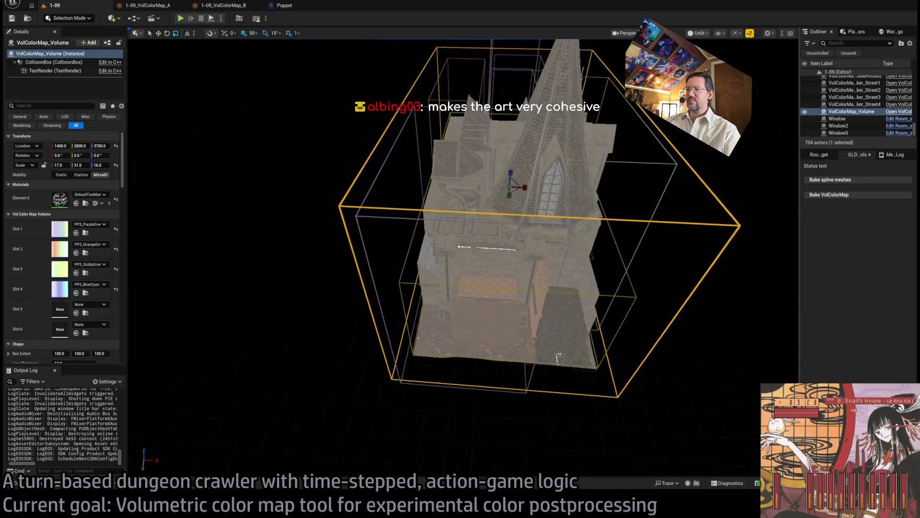
click(670, 210)
click(672, 211)
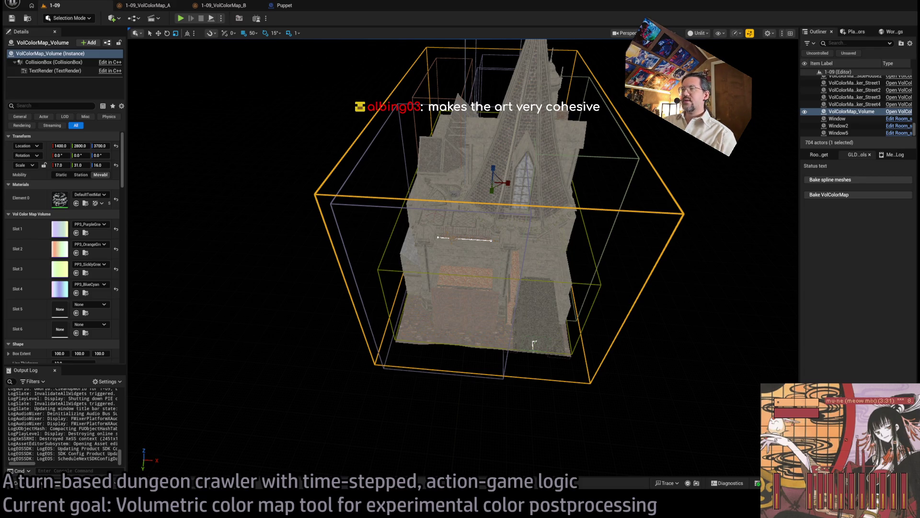
key(alt+Tab)
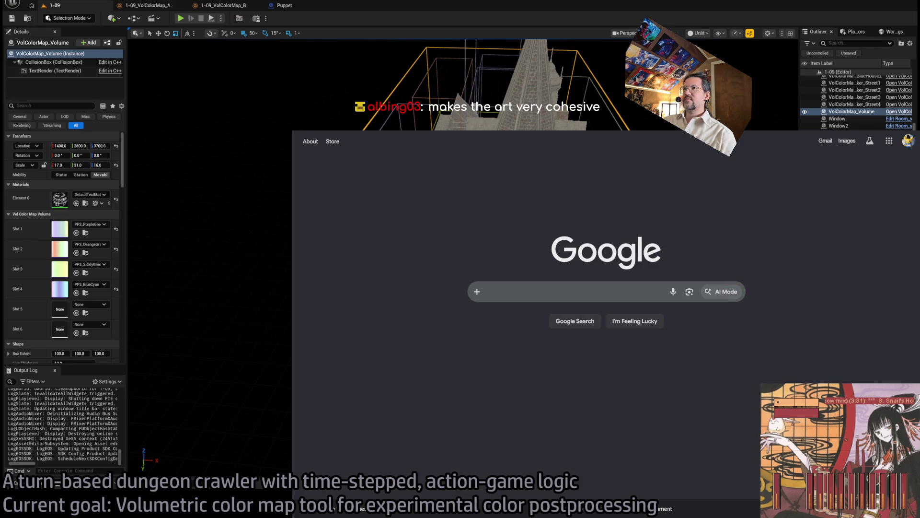
In the YouTube BRB screen playlist, scroll down and play the colour-theory video
key(alt+Tab)
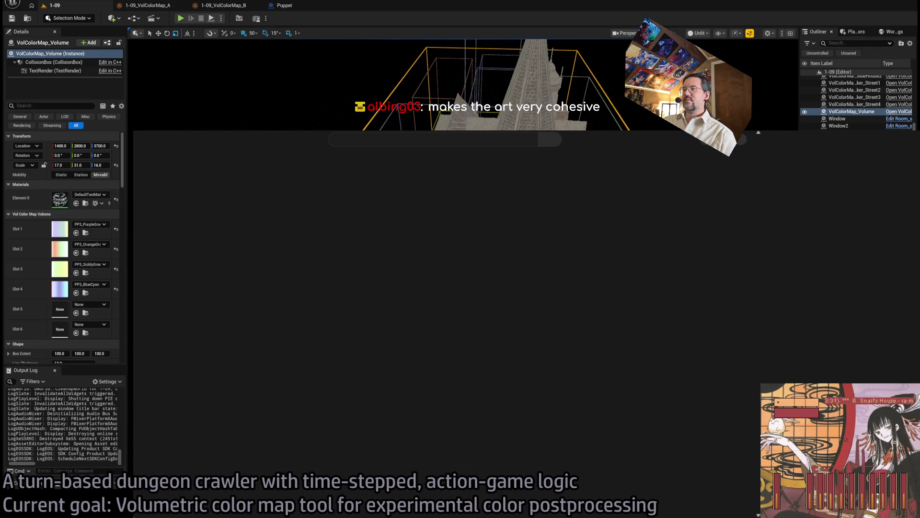
scroll(548, 279, down, 20)
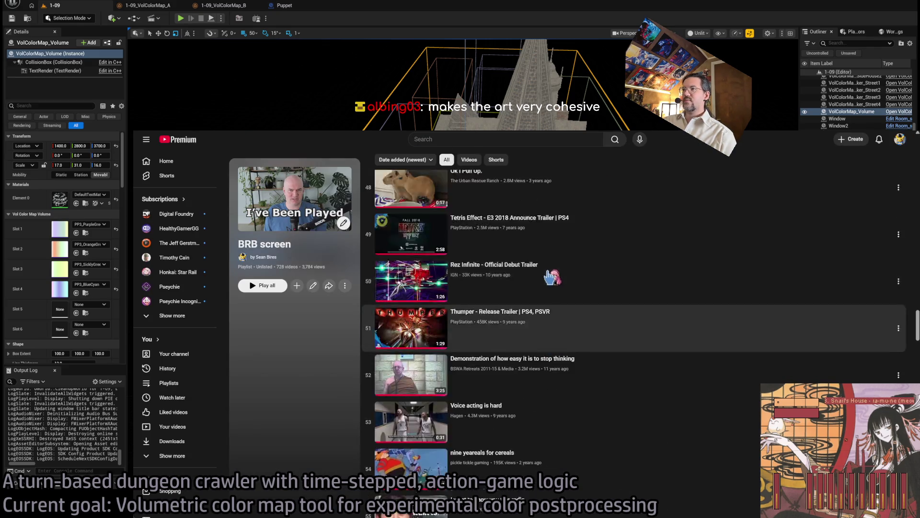
scroll(548, 278, up, 20)
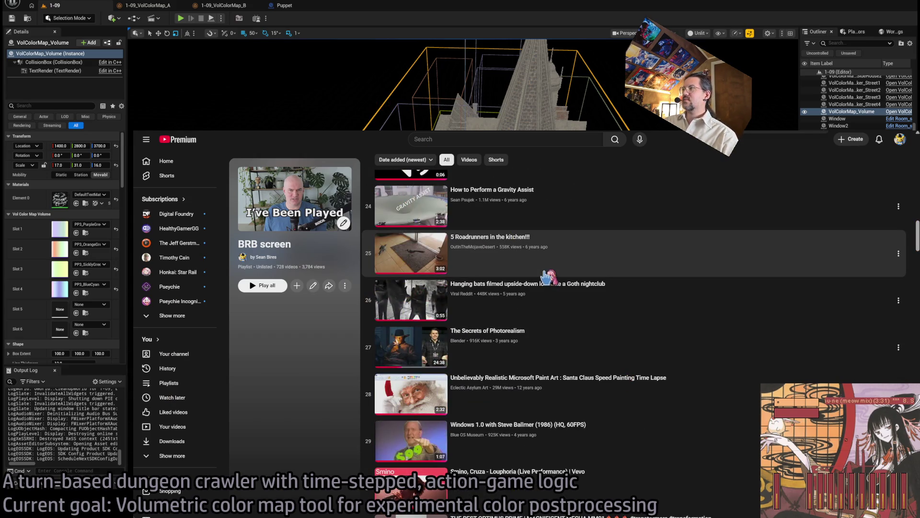
scroll(548, 277, down, 20)
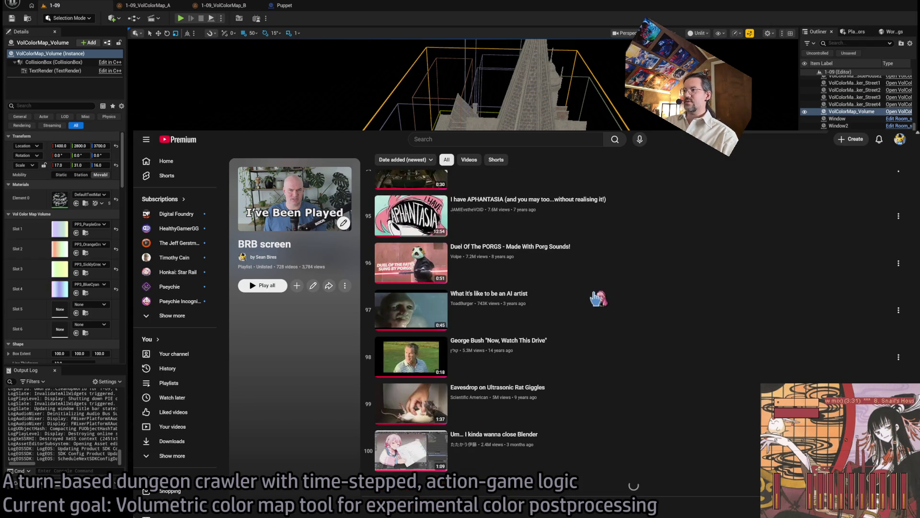
scroll(646, 270, down, 5)
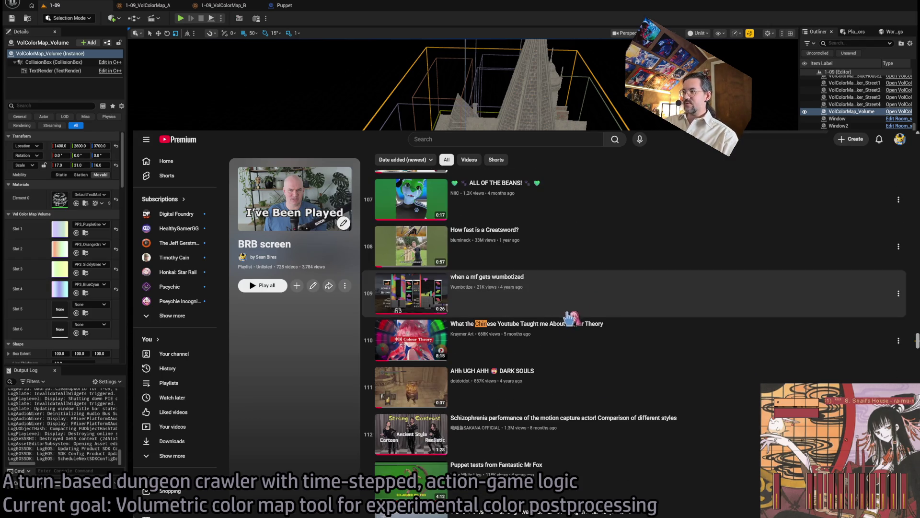
click(558, 338)
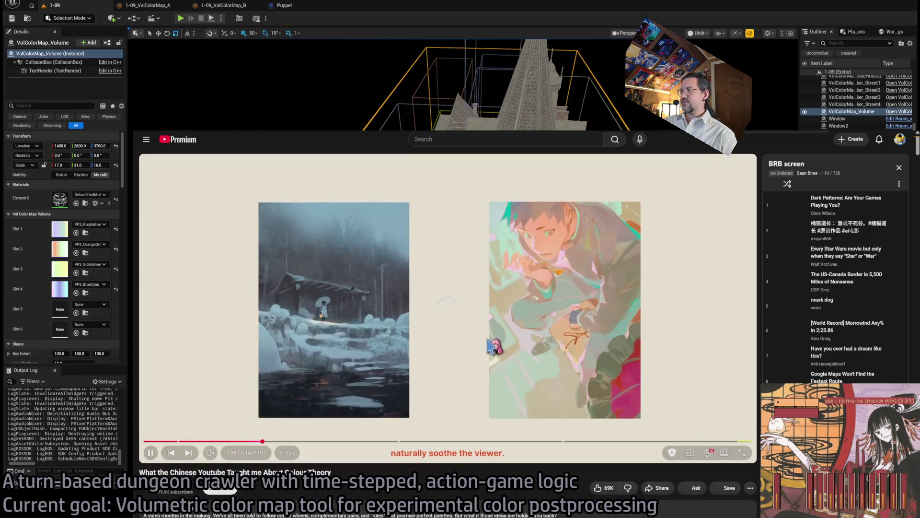
Switch the colour-theory video to theater view, rewind 5 seconds, pause at 1:37, then jump to 7:34
key(t)
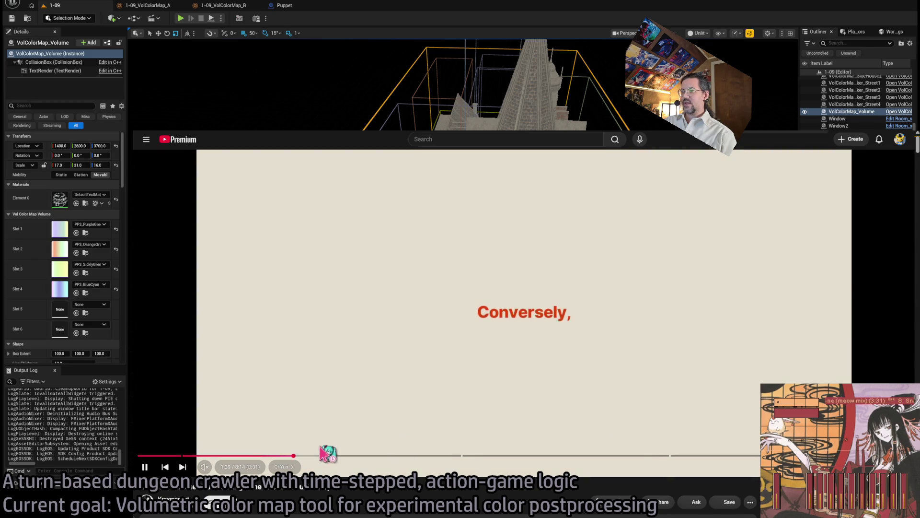
key(Left)
key(space)
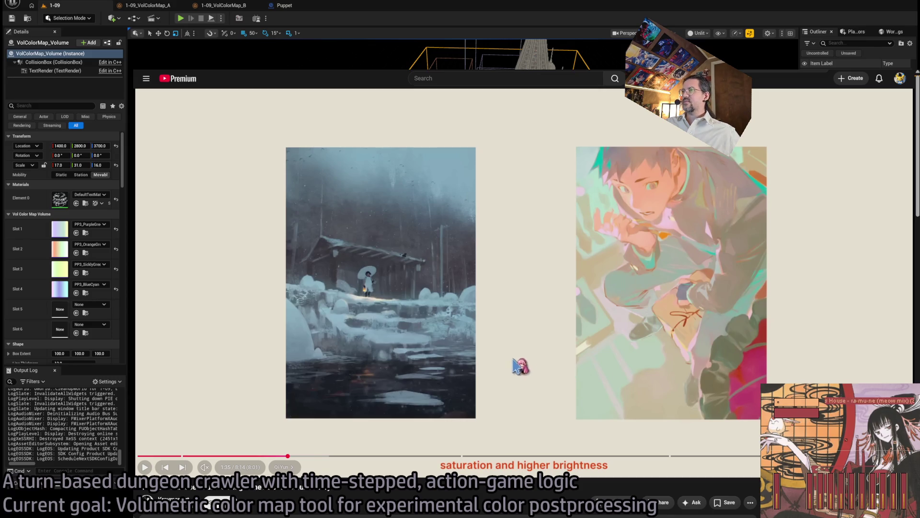
click(329, 432)
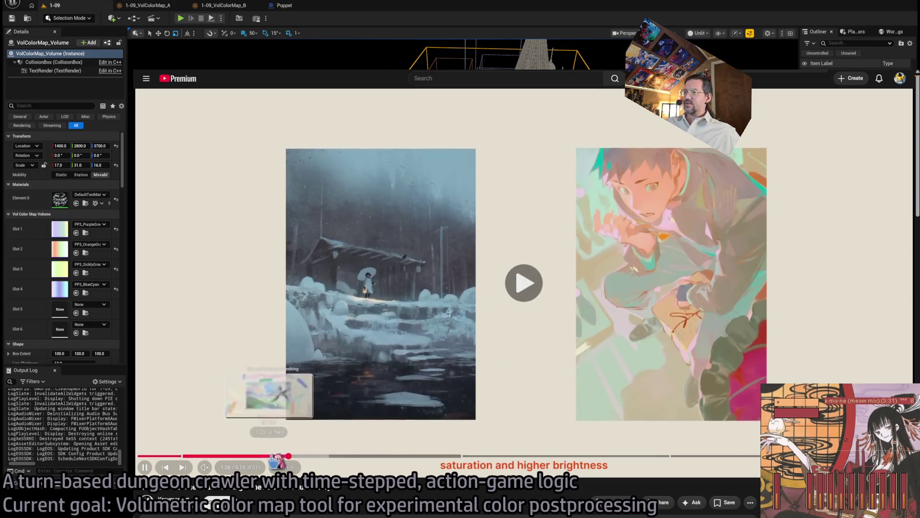
key(space)
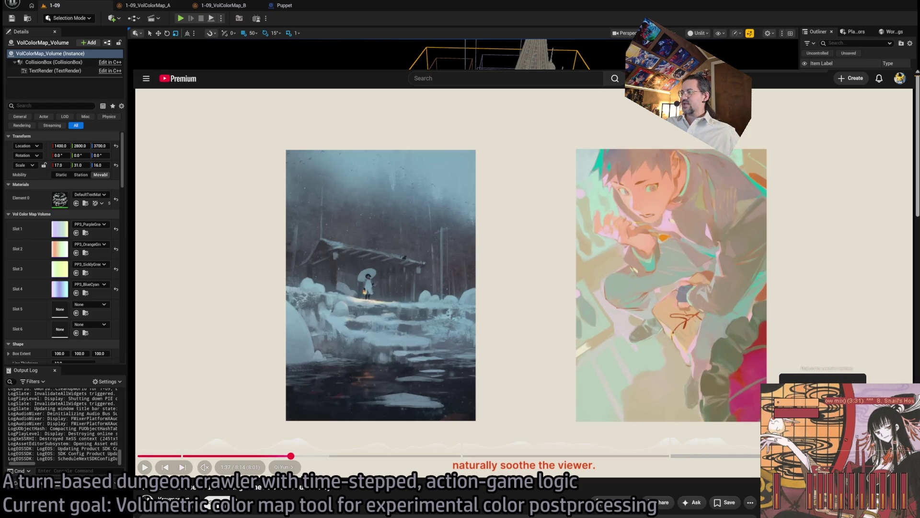
click(709, 455)
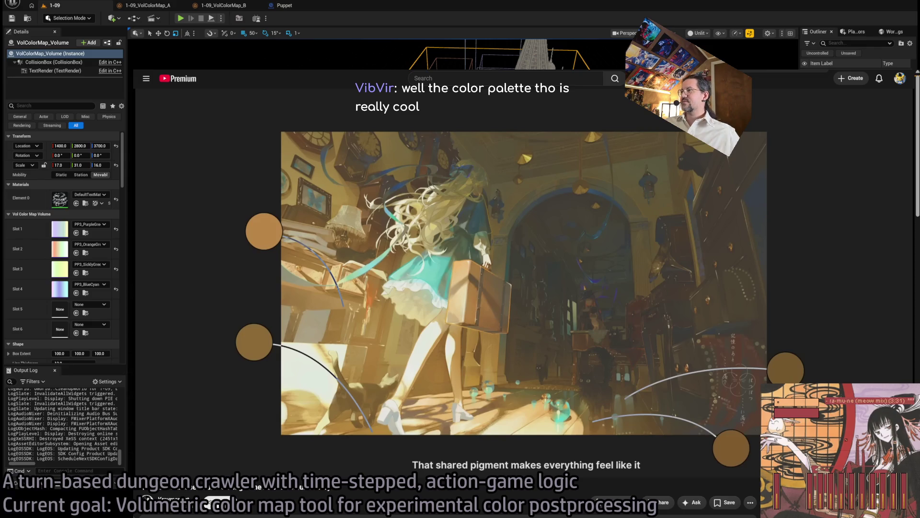
Leave the video at 7:34 and return to the Unreal level viewport
key(alt+Tab)
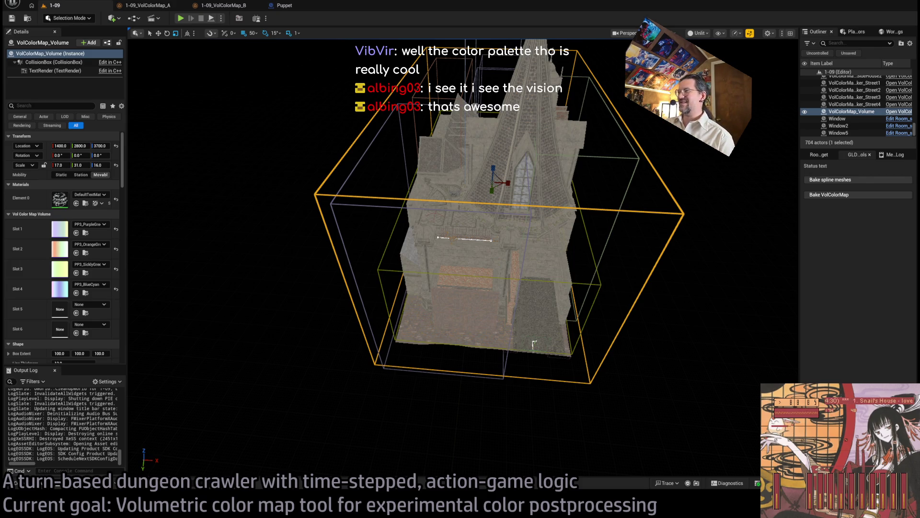
Frame the whole VolColorMap volume with F, then open the Content Drawer on the 1-09 folder
scroll(460, 240, up, 5)
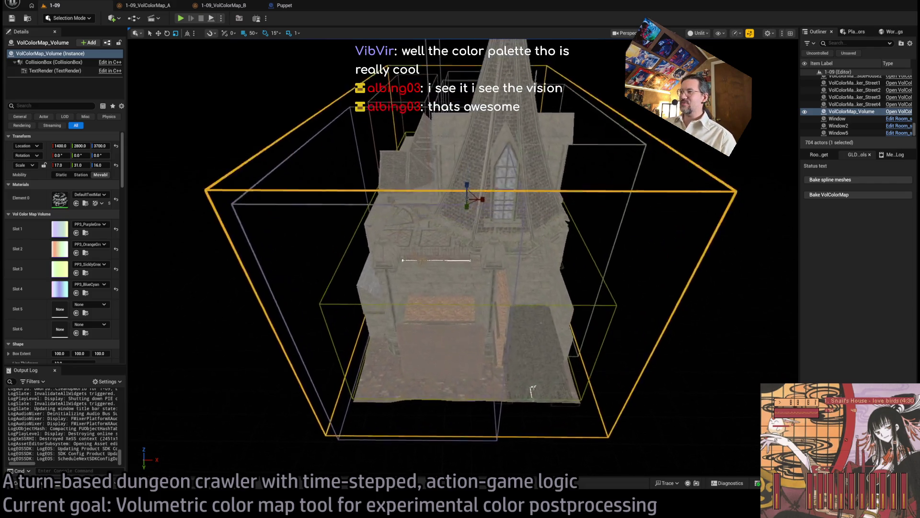
scroll(532, 391, up, 10)
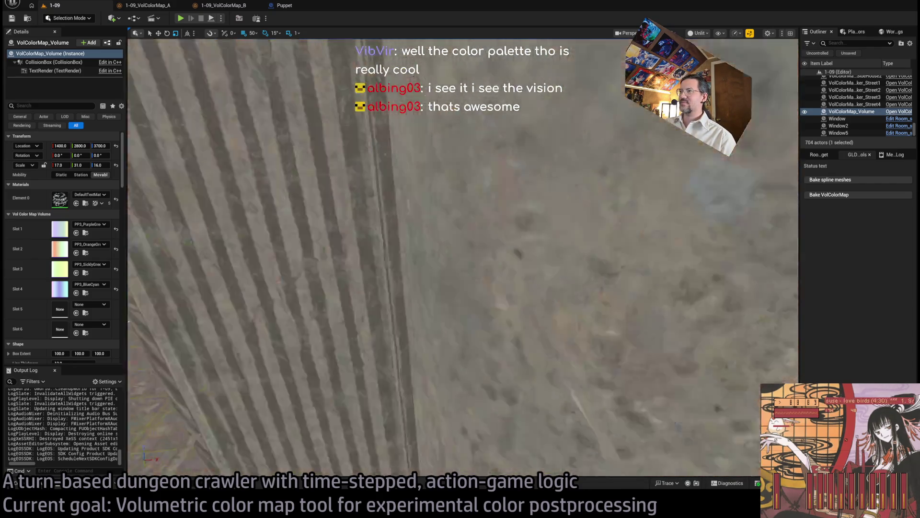
scroll(463, 259, down, 10)
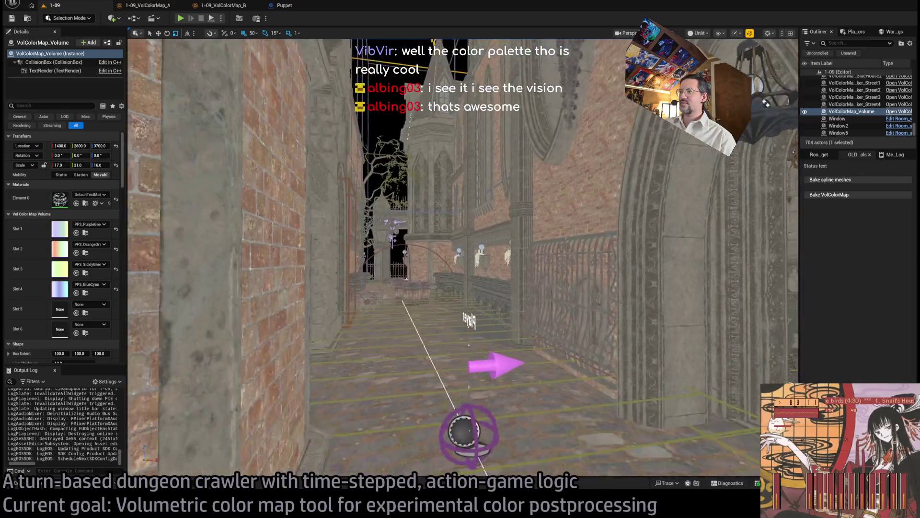
scroll(452, 201, down, 3)
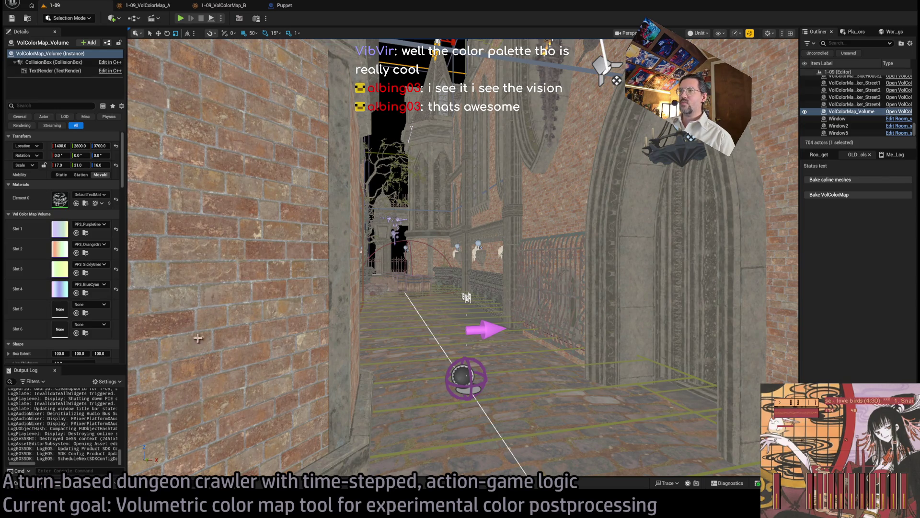
drag(198, 338, 197, 338)
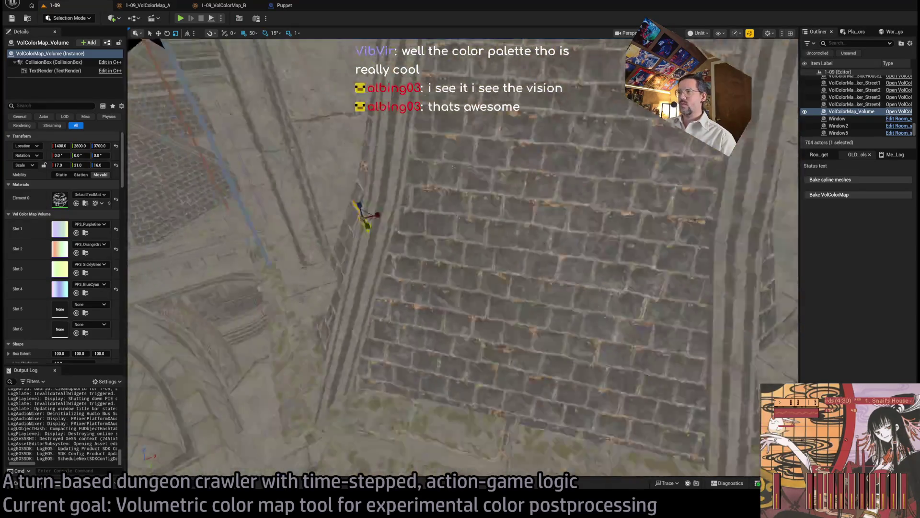
key(f)
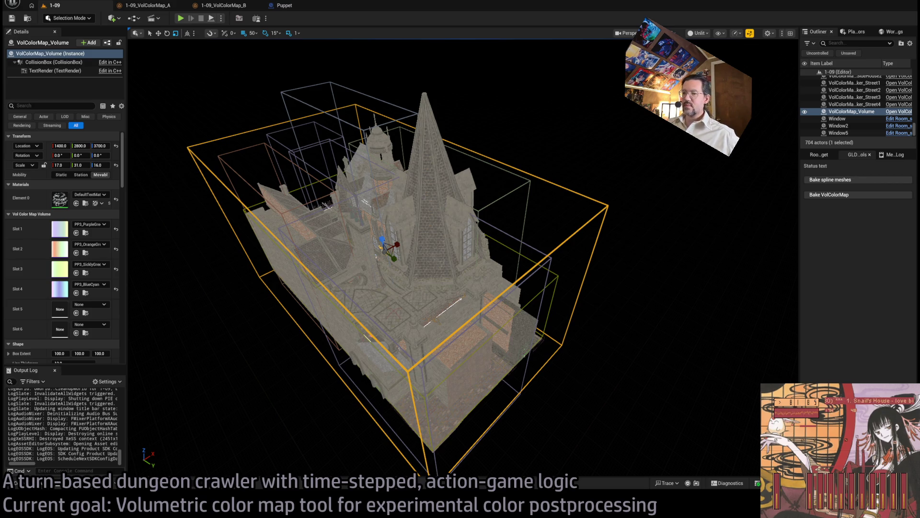
key(alt+Tab)
key(alt+Tab)
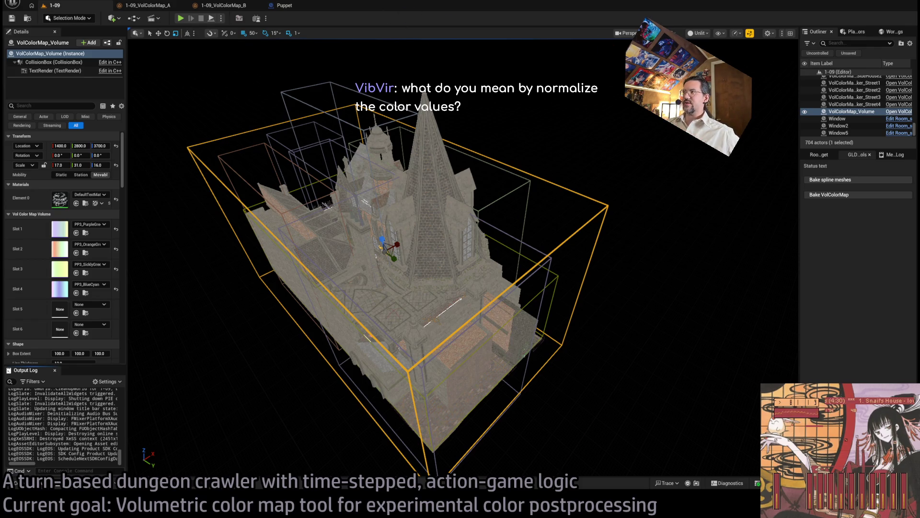
click(44, 484)
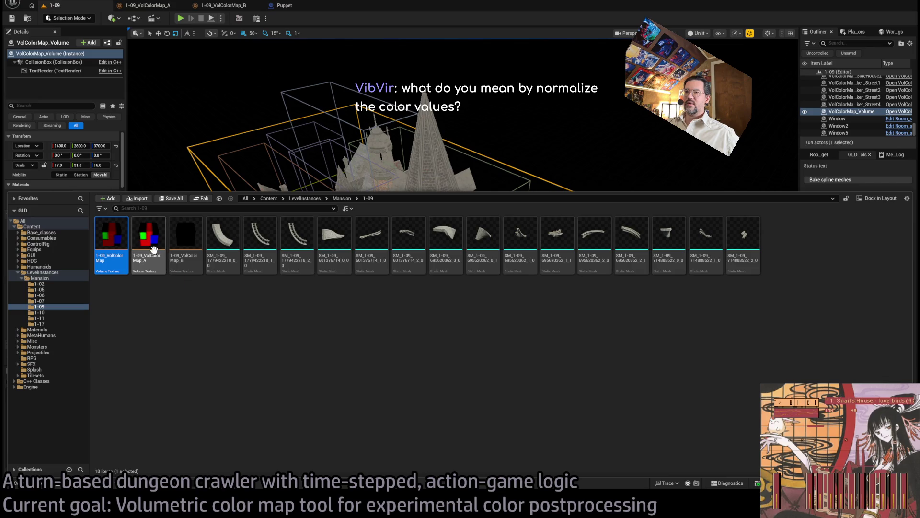
Open VolColorMap_A and VolColorMap_B, flipping between them to compare the RGB and red volumes
click(188, 242)
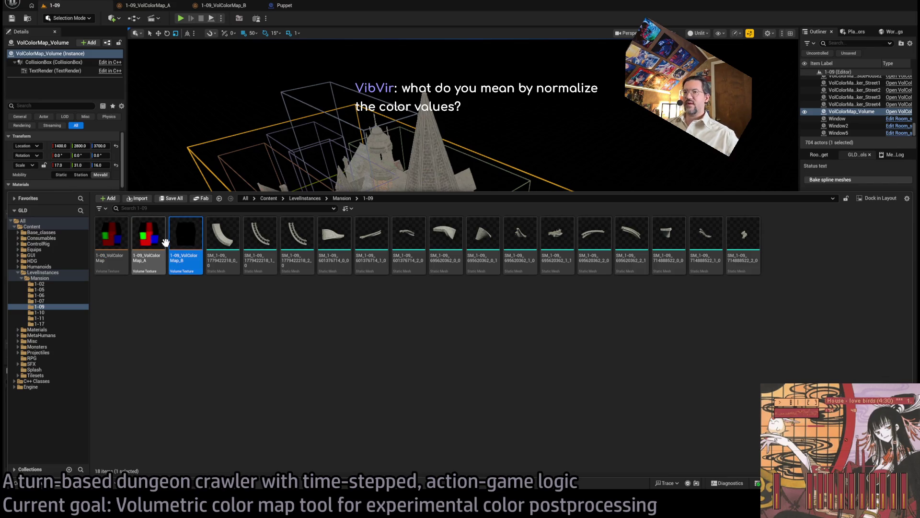
double_click(154, 242)
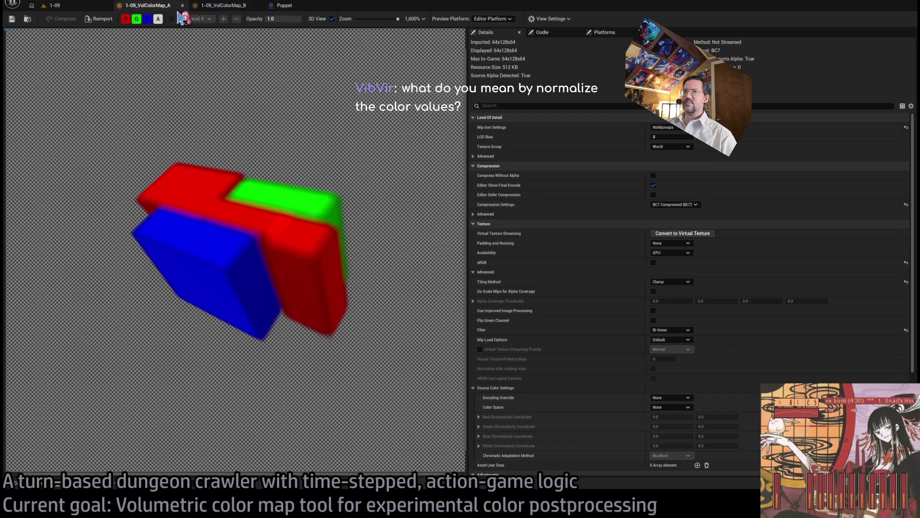
click(223, 5)
mouse_move(241, 176)
mouse_down()
mouse_move(221, 197)
mouse_move(251, 201)
mouse_up()
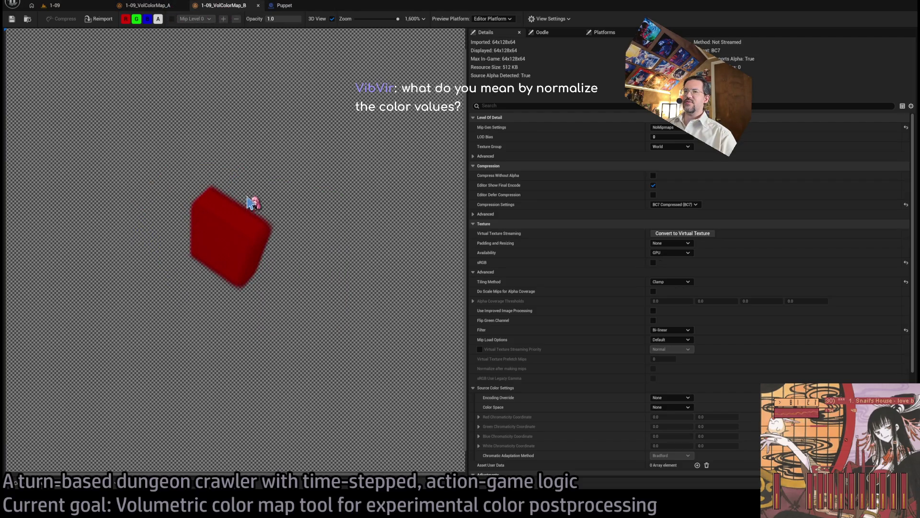
click(163, 6)
click(210, 6)
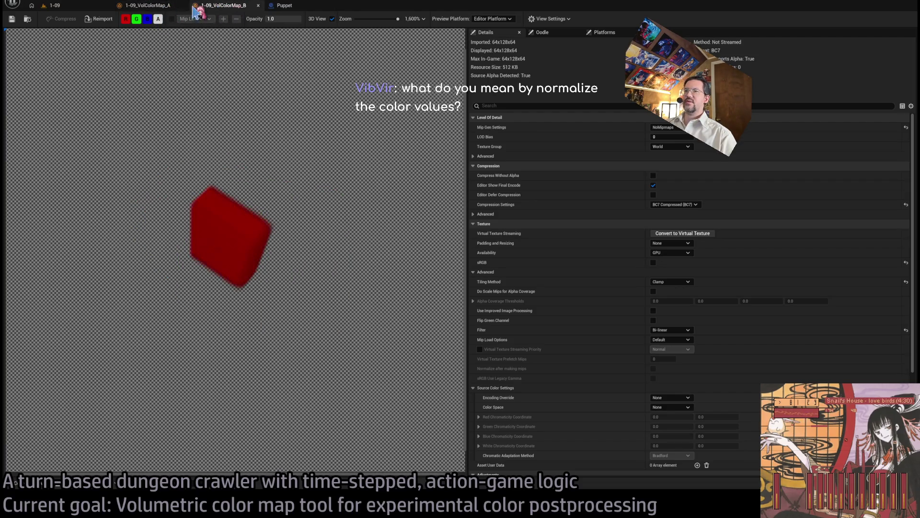
click(161, 6)
click(211, 8)
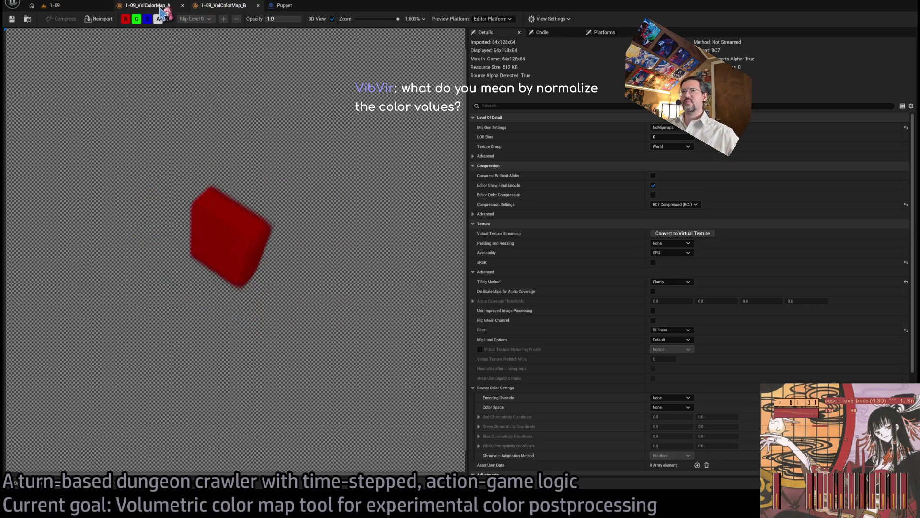
click(162, 6)
click(211, 6)
click(162, 6)
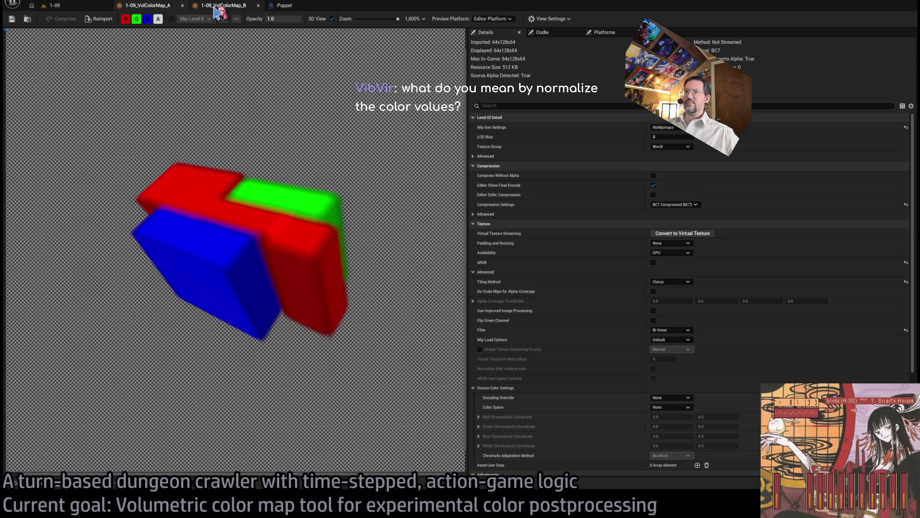
click(213, 6)
click(155, 7)
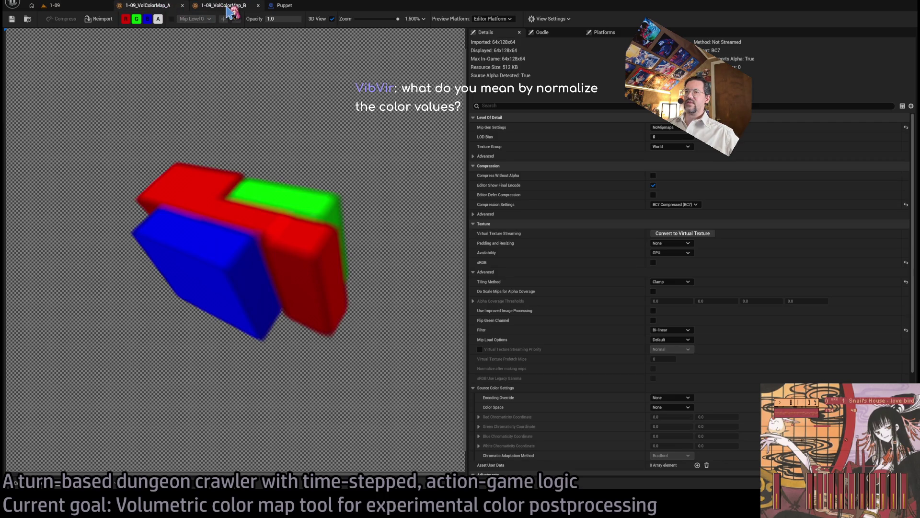
click(230, 7)
click(156, 7)
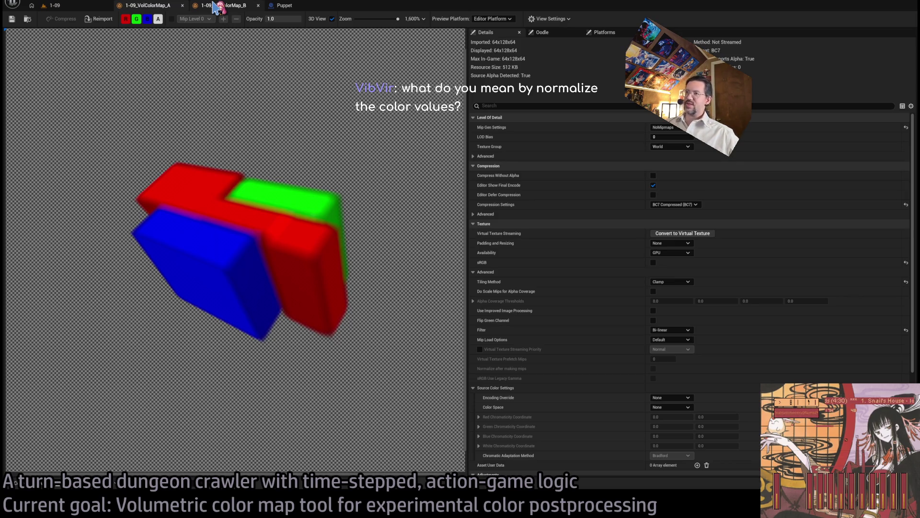
click(215, 7)
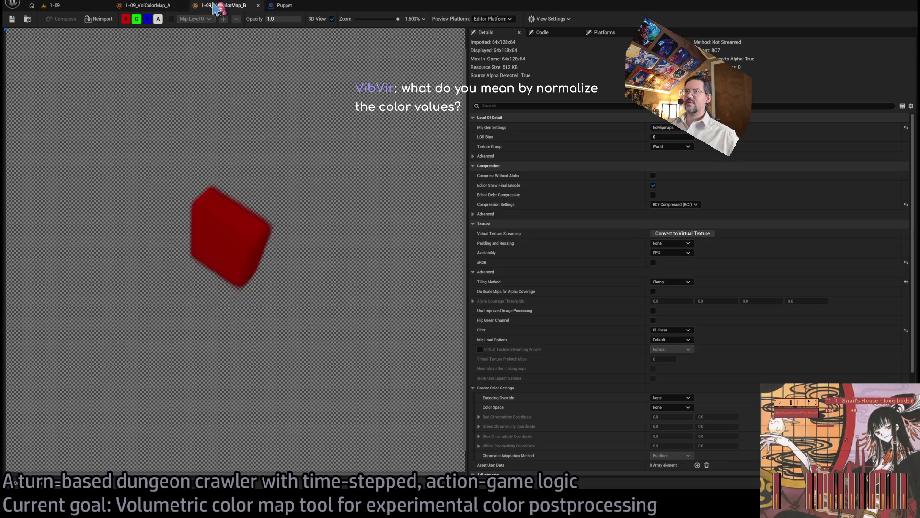
click(161, 8)
click(205, 9)
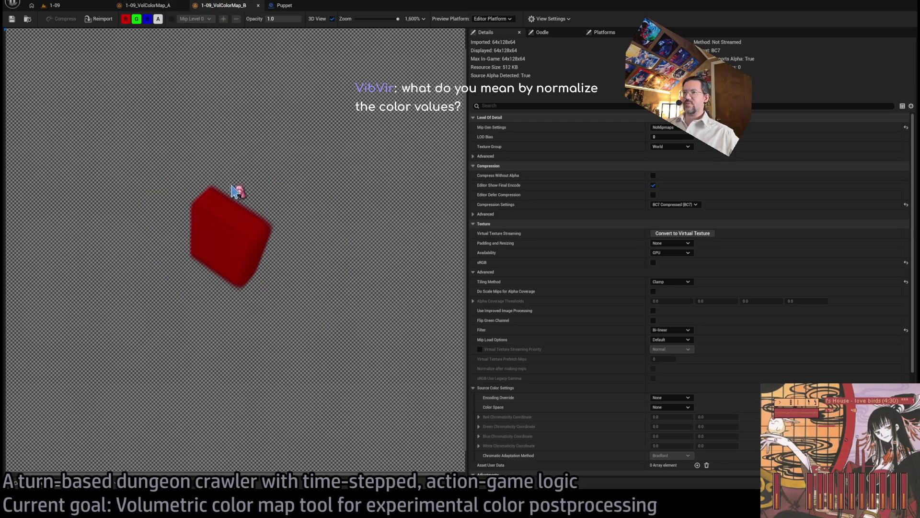
Rotate both volume previews while alternating tabs, ending on VolColorMap_B's red volume
drag(236, 191, 214, 168)
click(169, 8)
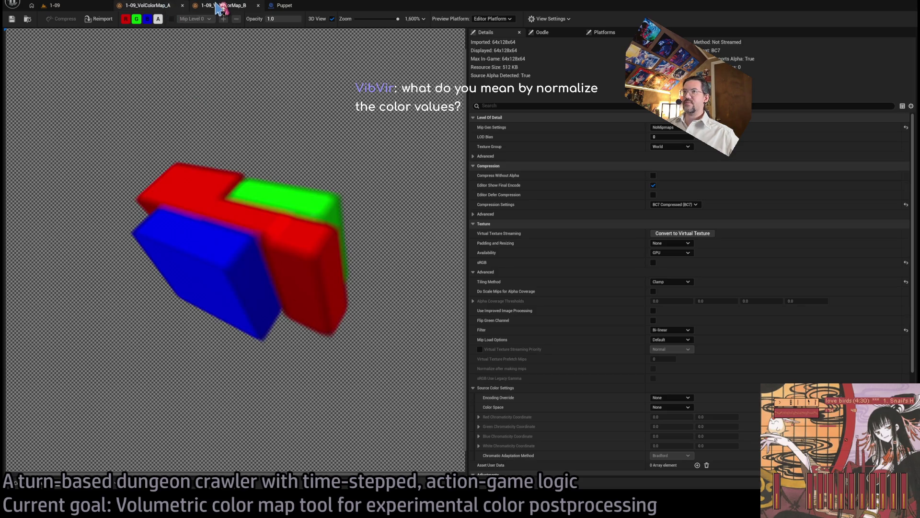
click(218, 6)
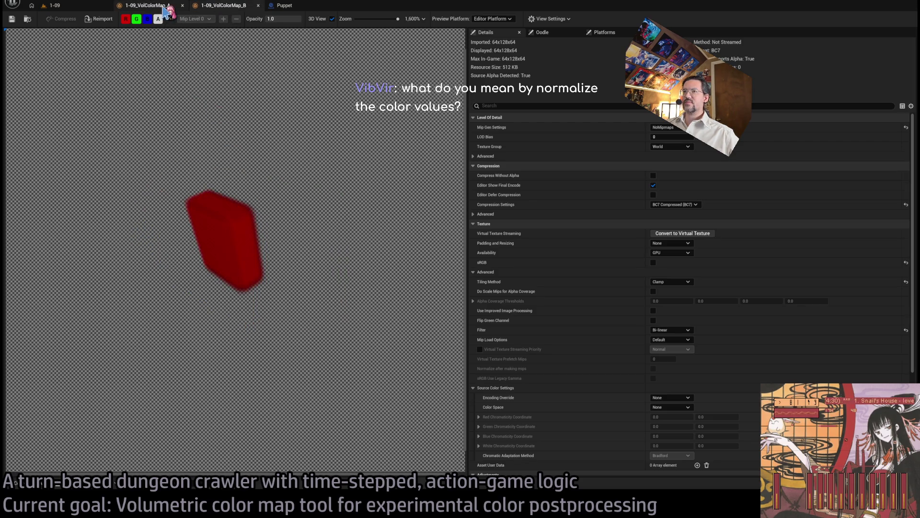
click(165, 7)
click(218, 7)
click(166, 9)
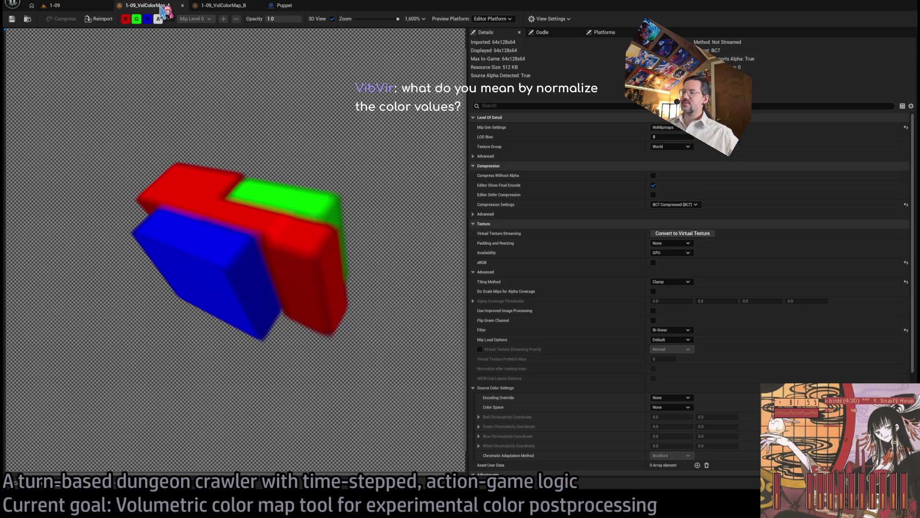
click(218, 6)
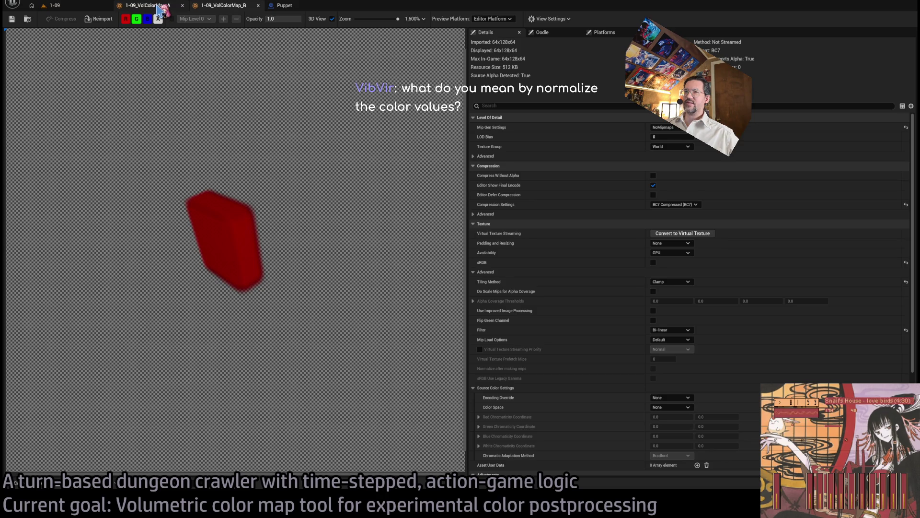
click(161, 6)
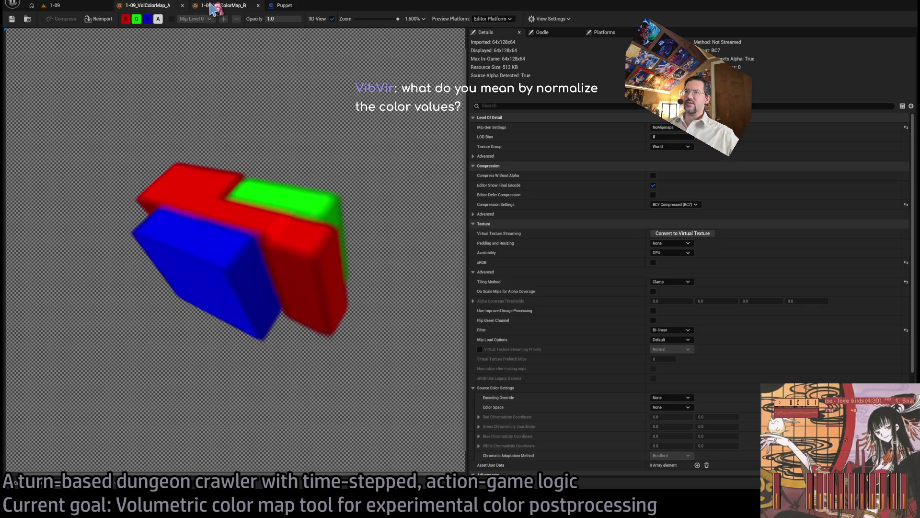
mouse_move(247, 212)
mouse_down()
mouse_move(257, 172)
mouse_move(271, 195)
mouse_move(265, 172)
mouse_up()
click(224, 7)
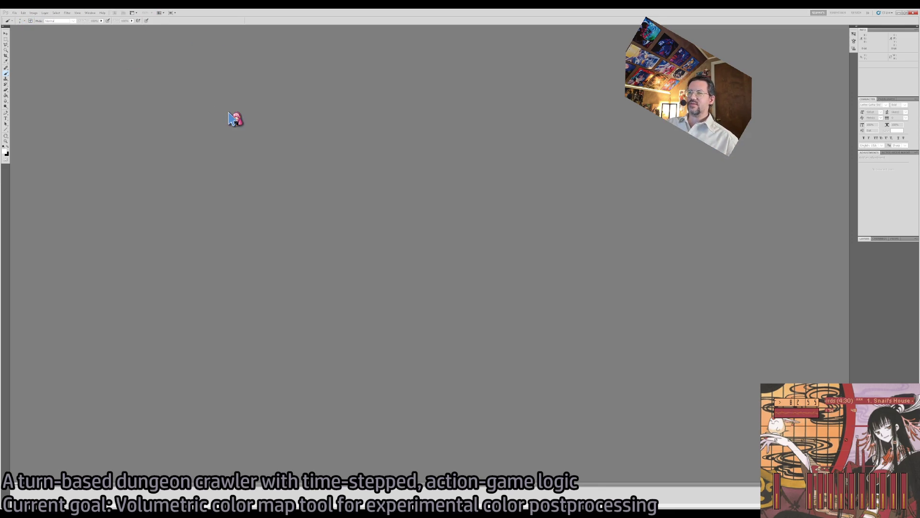
Create a new blank document and flood-fill its whole canvas with black
key(ctrl+n)
key(Return)
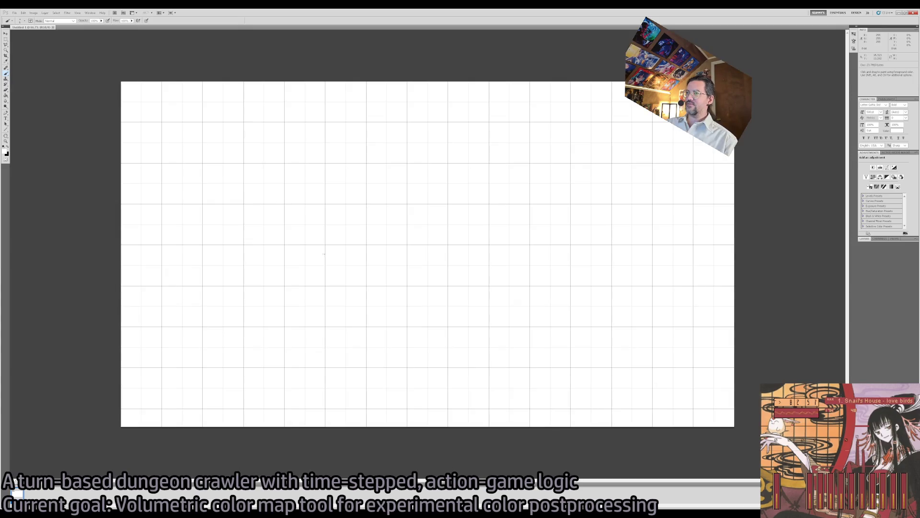
key(g)
key(d)
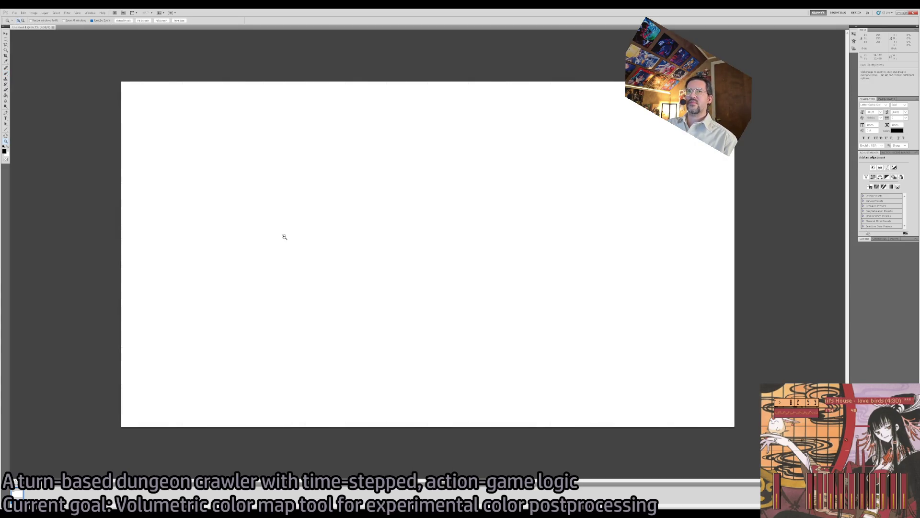
key(ctrl+1)
key(shift+g)
click(295, 233)
key(b)
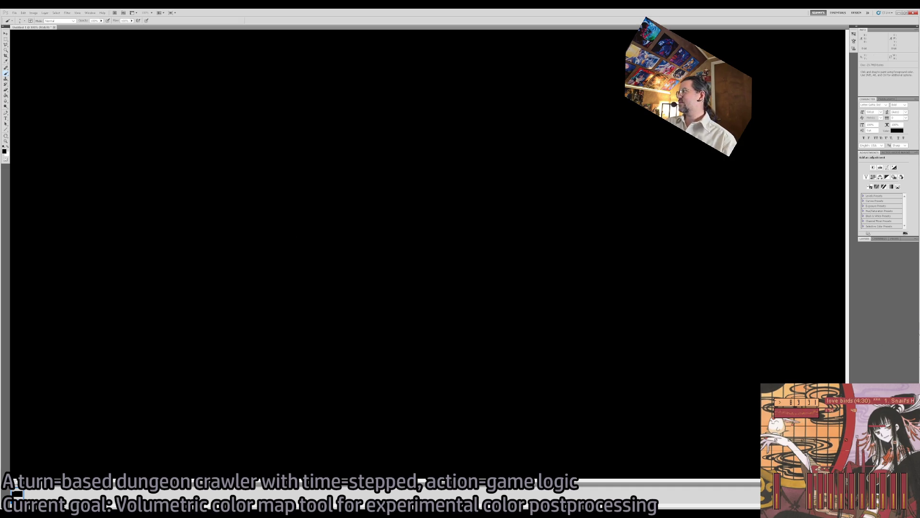
click(866, 239)
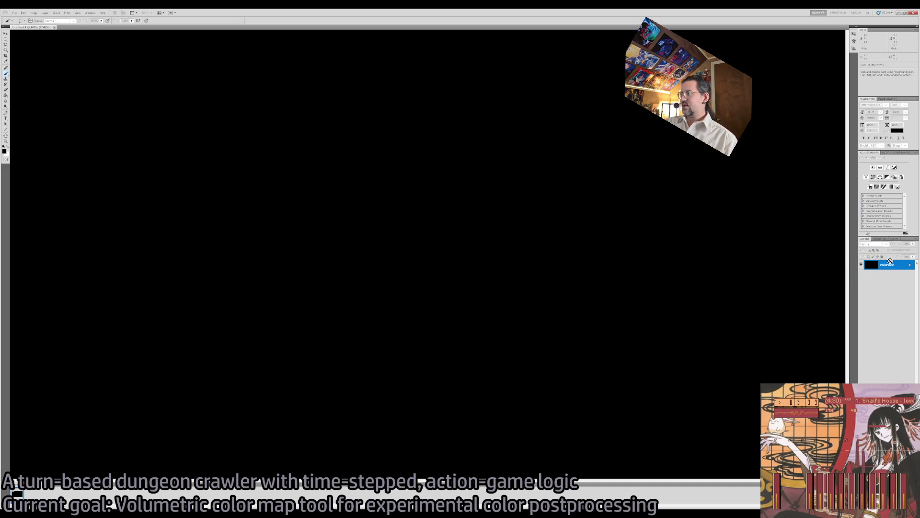
On a new layer, draw white graph axes with 0 and 1 labels
key(ctrl+shift+alt+n)
key(x)
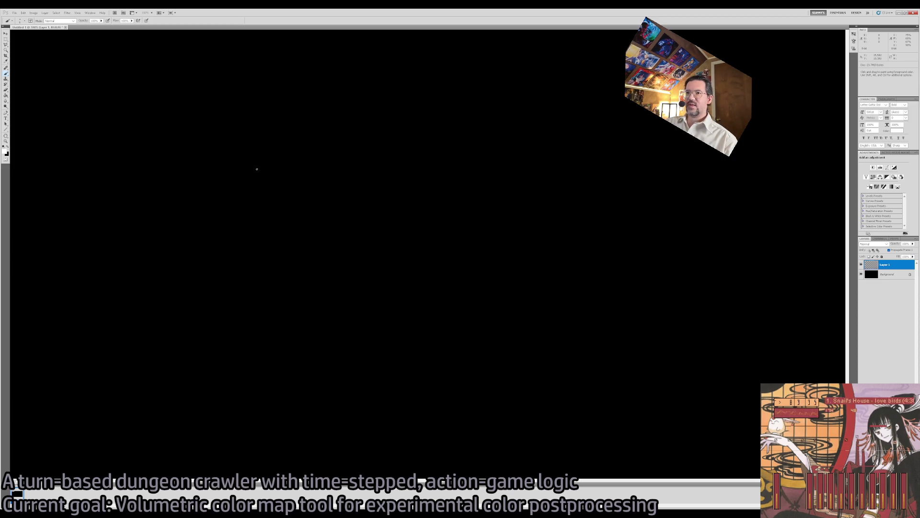
shift+click(257, 302)
shift+click(548, 302)
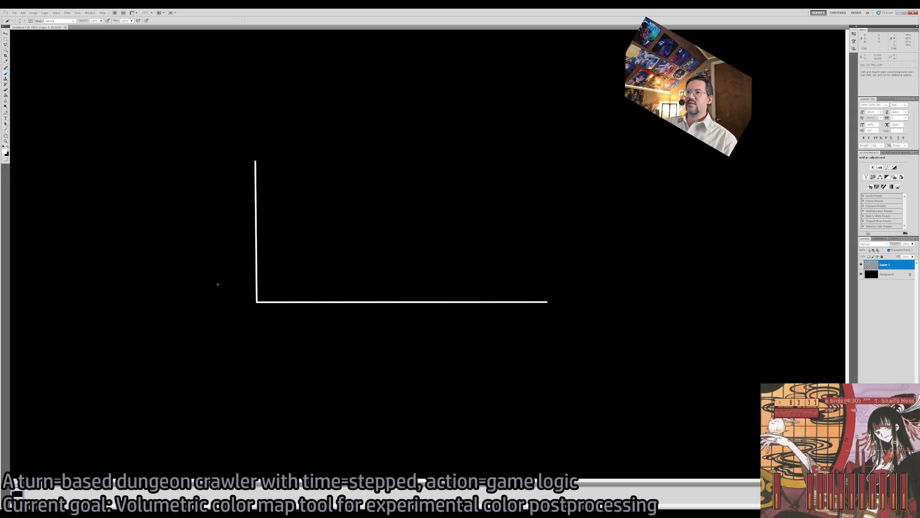
mouse_move(235, 303)
mouse_down()
mouse_move(228, 308)
mouse_move(231, 299)
mouse_up()
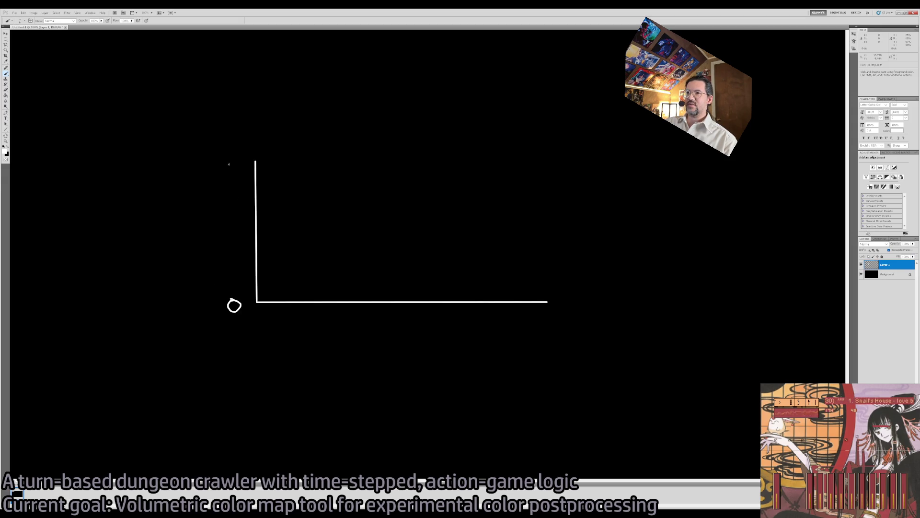
drag(231, 158, 234, 167)
Write 'Space' with a left arrow under the horizontal axis, then zoom out
ctrl+click(374, 314)
drag(365, 294, 319, 325)
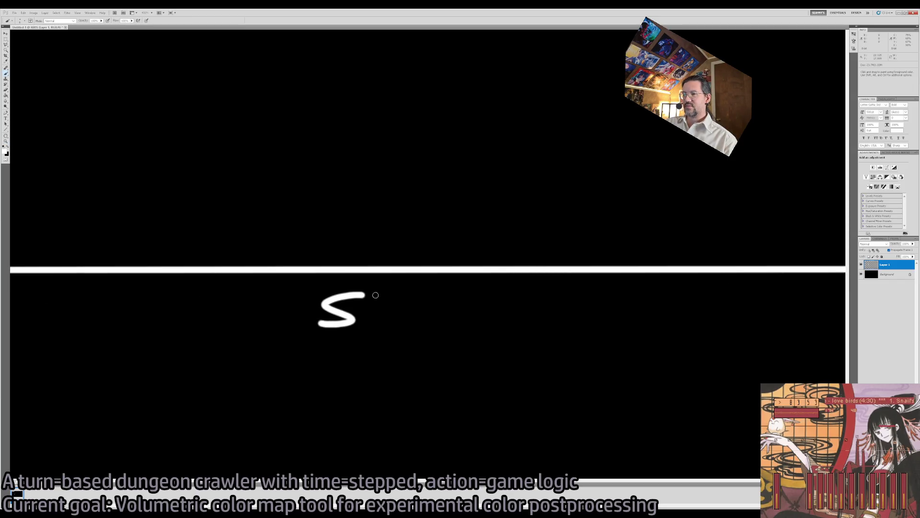
mouse_move(375, 326)
mouse_down()
mouse_move(376, 300)
mouse_move(309, 325)
mouse_up()
key(ctrl+alt+z)
key(ctrl+alt+z)
mouse_move(372, 304)
mouse_down()
mouse_move(379, 296)
mouse_move(361, 309)
mouse_move(404, 307)
mouse_move(409, 326)
mouse_up()
mouse_move(432, 303)
mouse_down()
mouse_move(470, 325)
mouse_move(567, 311)
mouse_move(546, 326)
mouse_up()
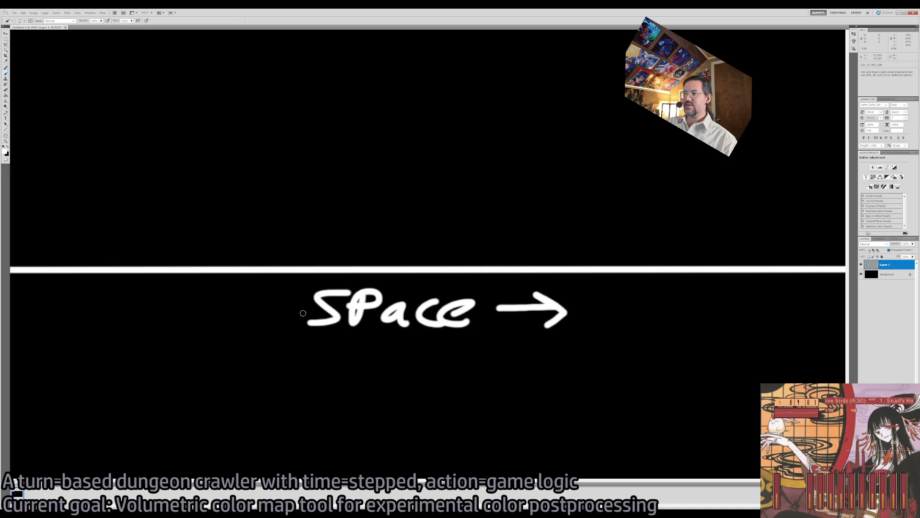
mouse_move(294, 309)
mouse_down()
mouse_move(247, 310)
mouse_move(274, 328)
mouse_up()
key(z)
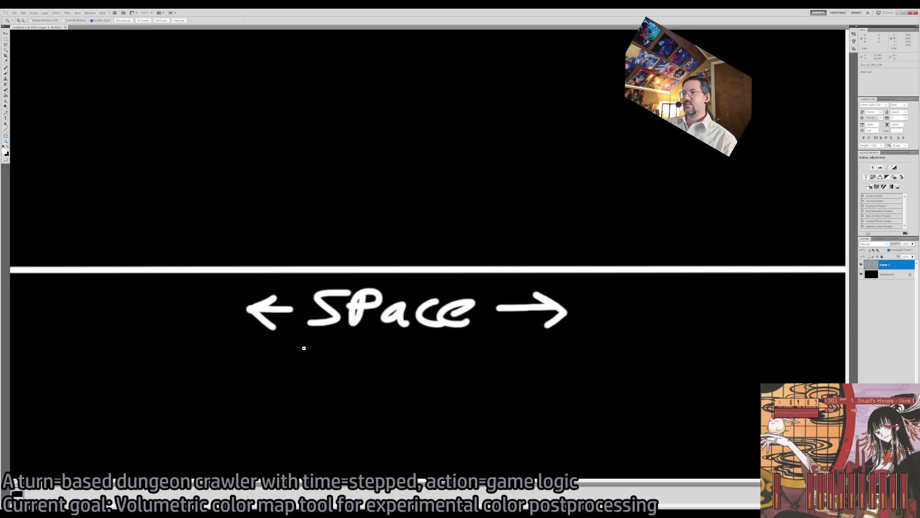
alt+click(304, 347)
alt+click(304, 347)
key(b)
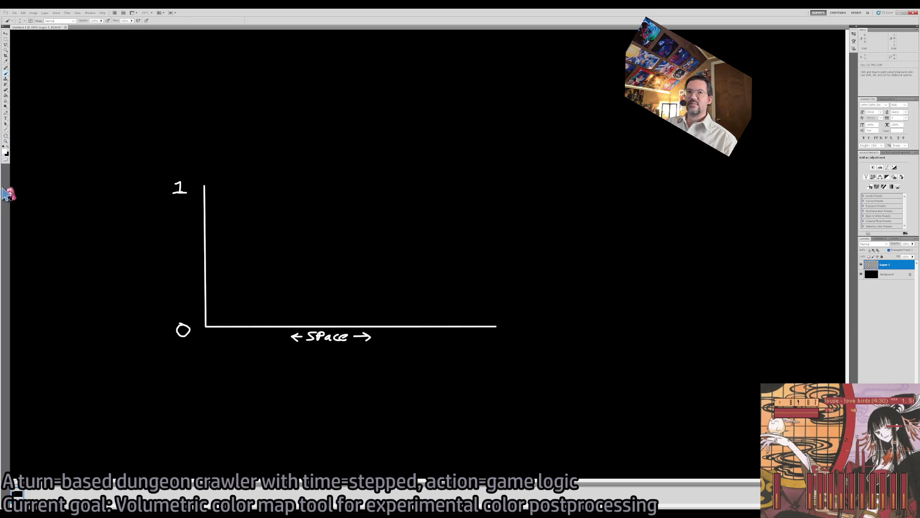
On a new layer, draw a red plateau curve and a right-shifted green one
key(i)
key(b)
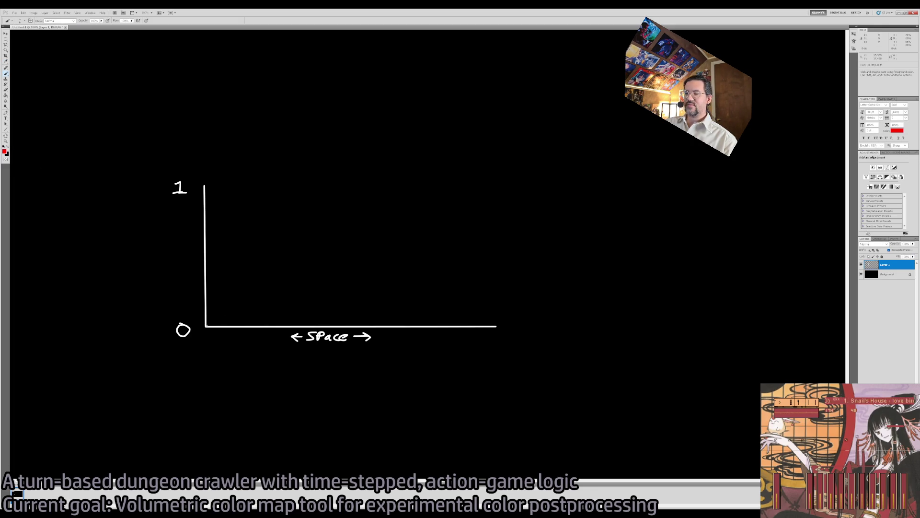
key(ctrl+shift+alt+n)
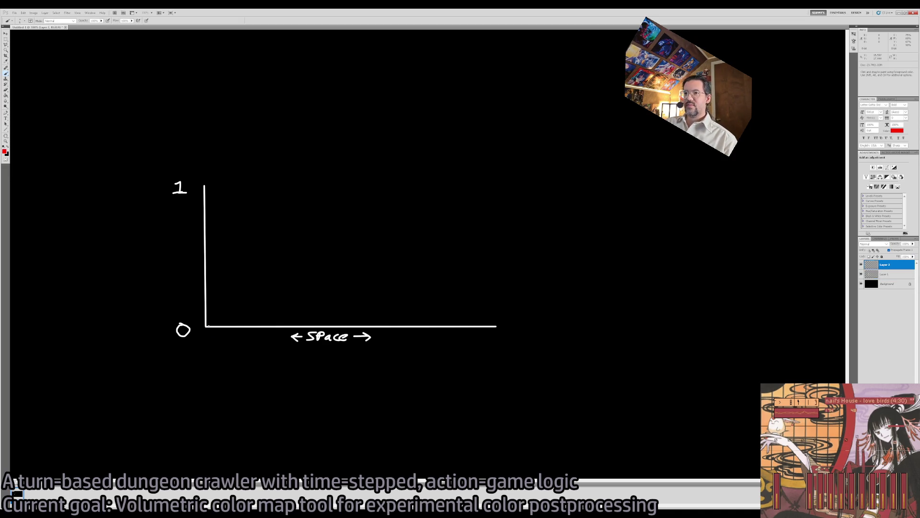
mouse_move(205, 326)
mouse_down()
mouse_move(233, 283)
mouse_move(251, 193)
mouse_move(300, 186)
mouse_move(431, 186)
mouse_move(464, 290)
mouse_move(487, 326)
mouse_up()
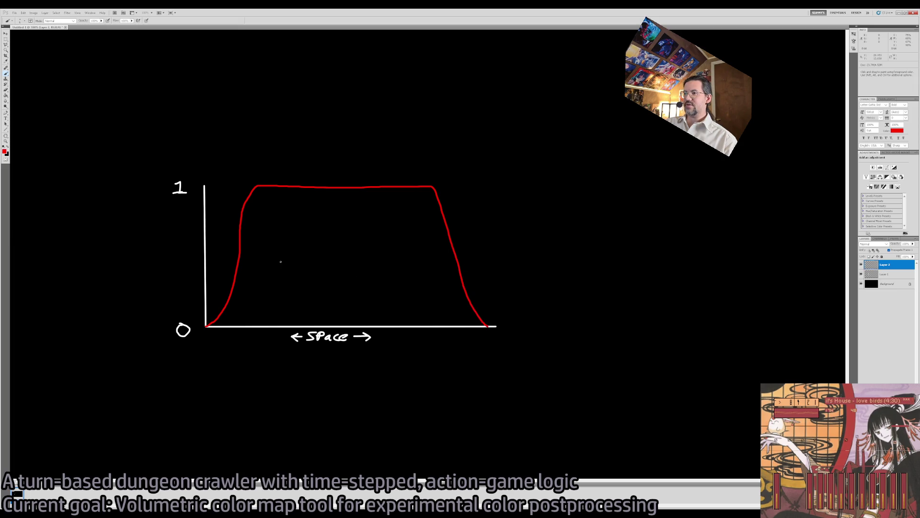
click(4, 152)
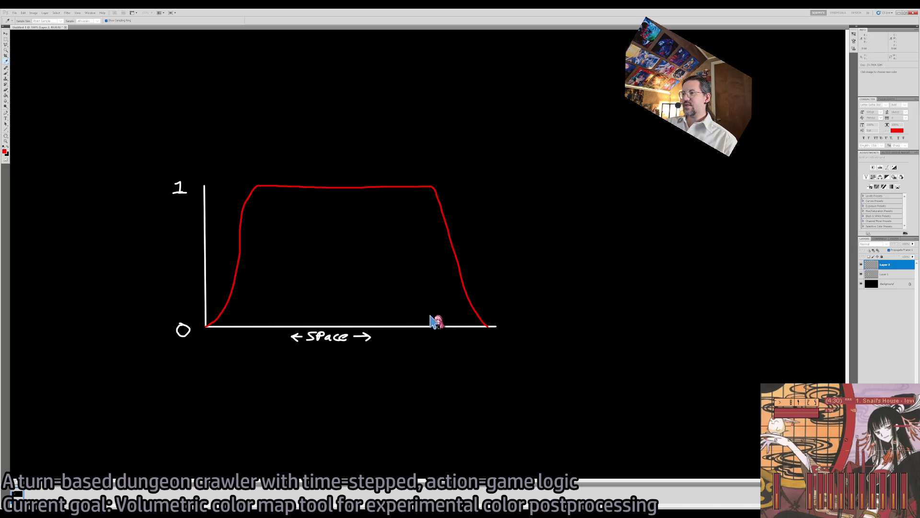
key(Return)
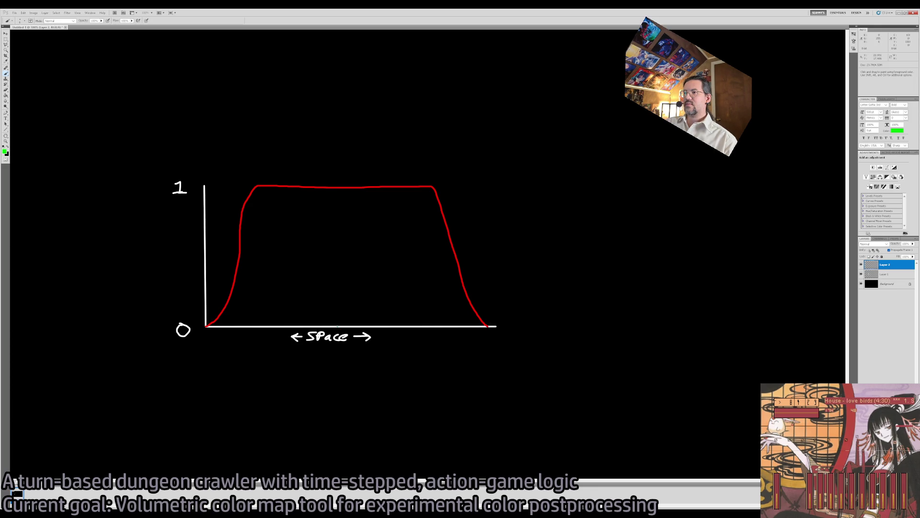
mouse_move(337, 326)
mouse_down()
mouse_move(360, 309)
mouse_move(384, 188)
mouse_move(482, 188)
mouse_move(524, 319)
mouse_up()
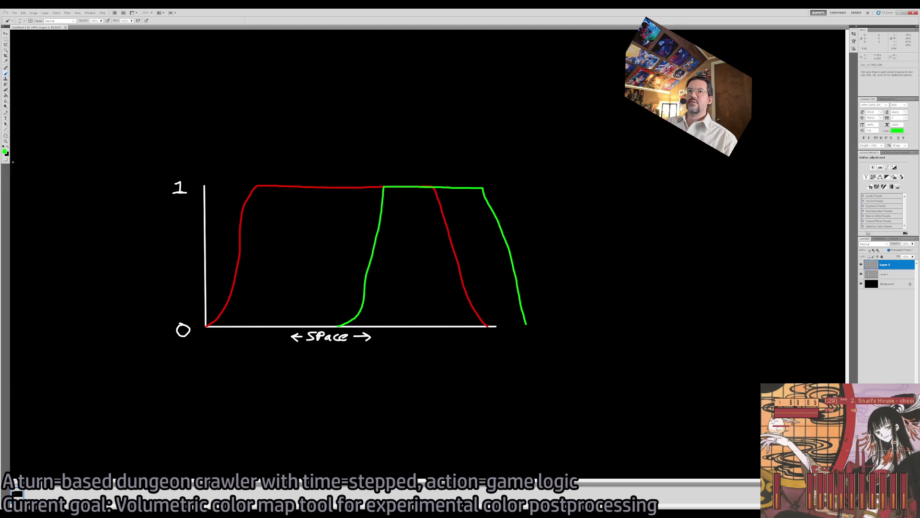
Draw a white peak curve above the red curve
key(i)
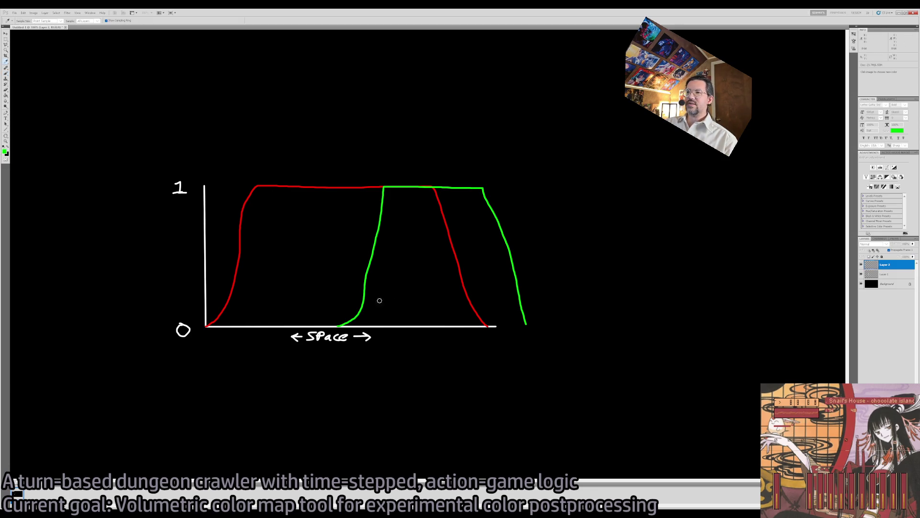
key(x)
key(b)
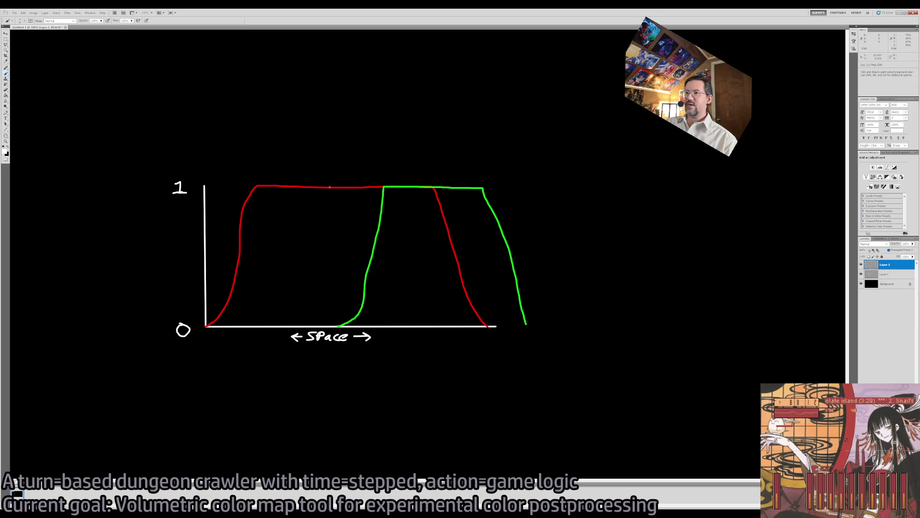
mouse_move(345, 185)
mouse_down()
mouse_move(367, 163)
mouse_move(382, 104)
mouse_move(411, 104)
mouse_move(436, 177)
mouse_up()
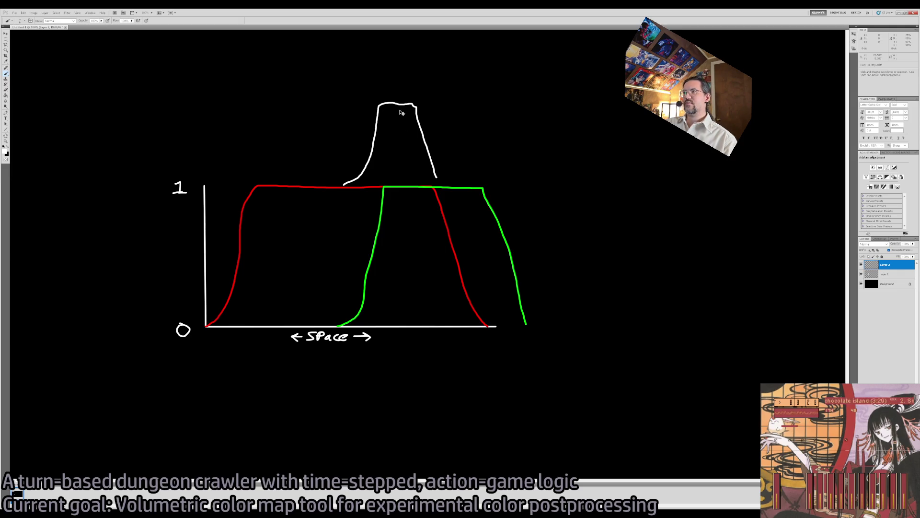
Erase and redraw the right side of the white peak
key(e)
drag(413, 102, 436, 178)
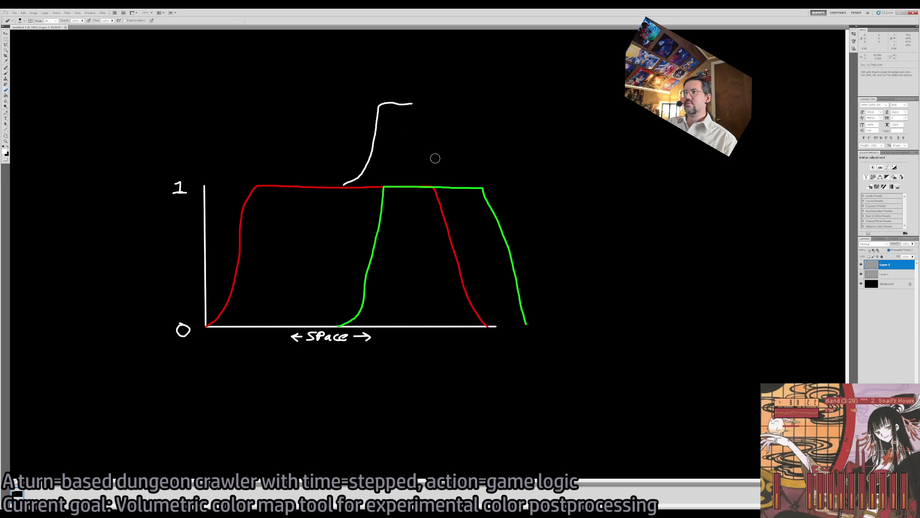
key(b)
mouse_move(414, 103)
mouse_down()
mouse_move(427, 103)
mouse_move(468, 182)
mouse_up()
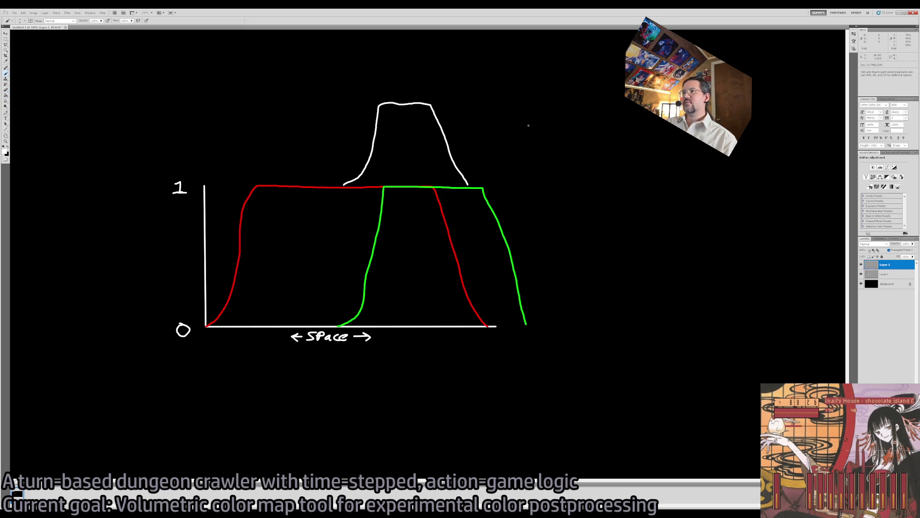
Draw an upward arrow above the peak, undoing the trial circle around it
mouse_move(412, 78)
mouse_down()
mouse_move(431, 72)
mouse_move(382, 66)
mouse_up()
key(ctrl+z)
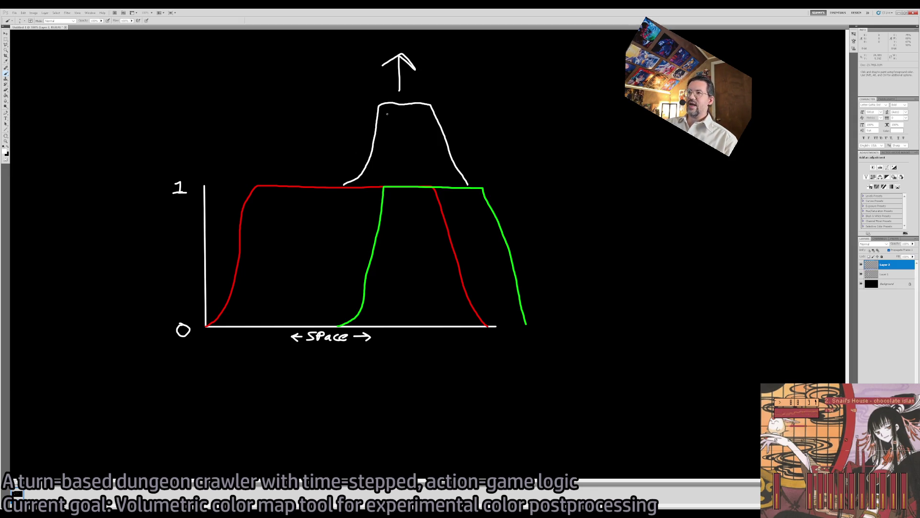
mouse_move(406, 98)
mouse_down()
mouse_move(378, 99)
mouse_move(450, 52)
mouse_move(401, 101)
mouse_up()
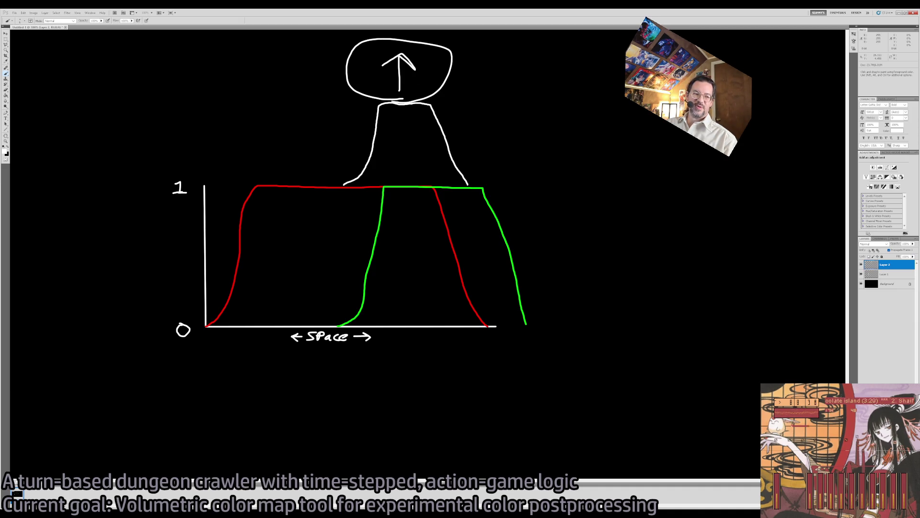
key(ctrl+z)
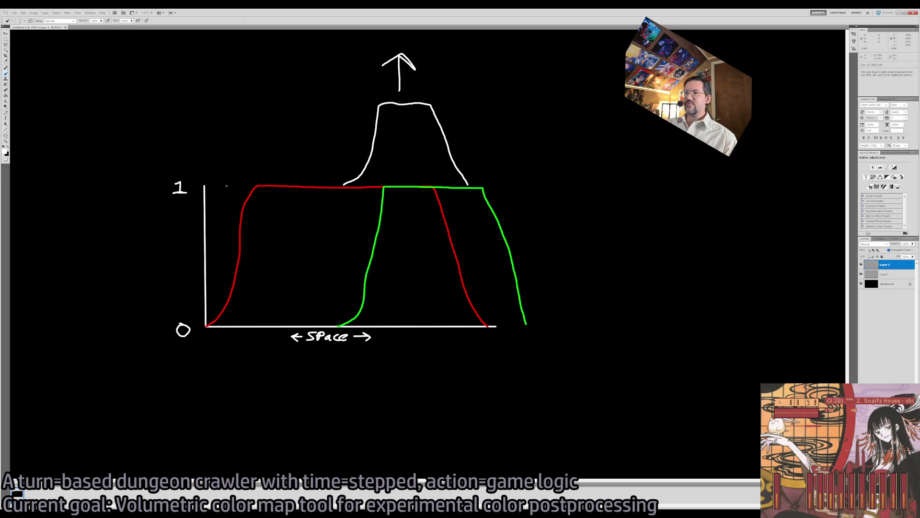
Add vertical hatch strokes and a dotted trail at the white peak's left foot
mouse_move(226, 185)
mouse_down()
mouse_move(571, 185)
mouse_move(93, 180)
mouse_move(529, 195)
mouse_up()
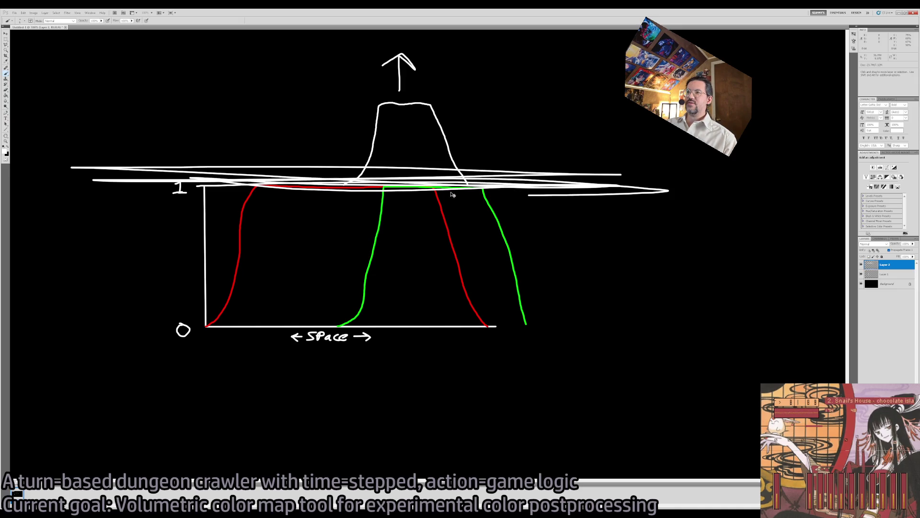
key(ctrl+z)
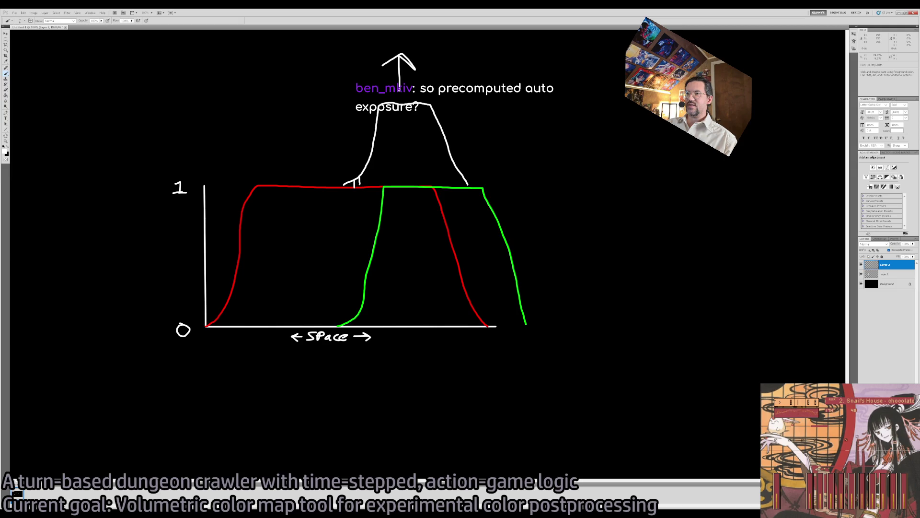
drag(364, 170, 366, 185)
drag(371, 153, 374, 190)
drag(376, 125, 379, 181)
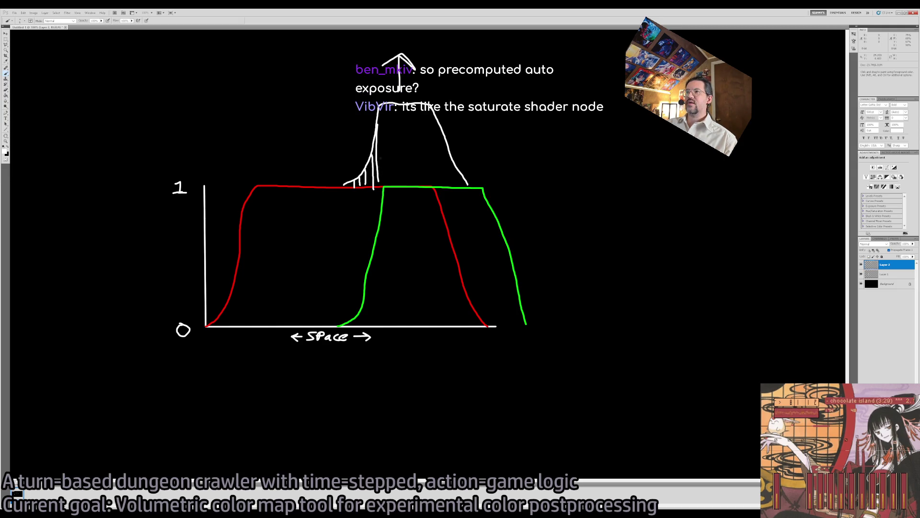
drag(367, 116, 365, 123)
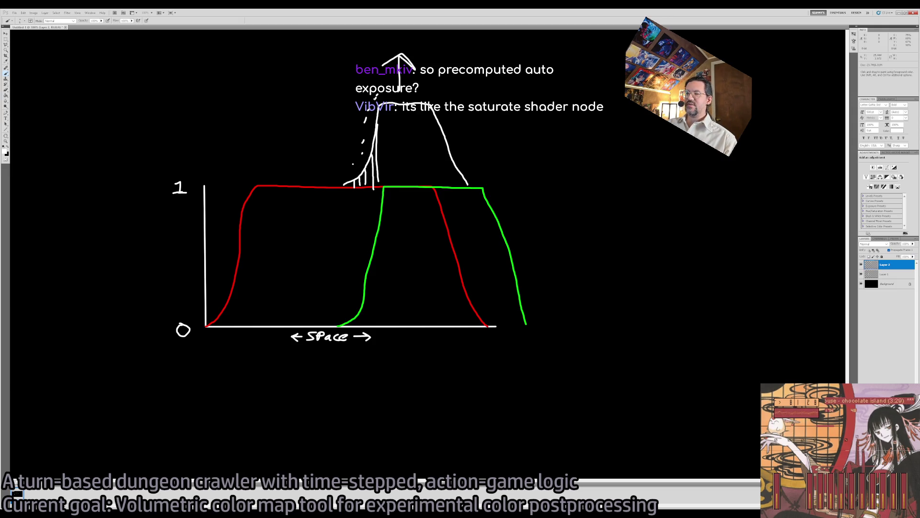
Try lines across the graph top, undoing each, and return to the brush
drag(178, 181, 639, 192)
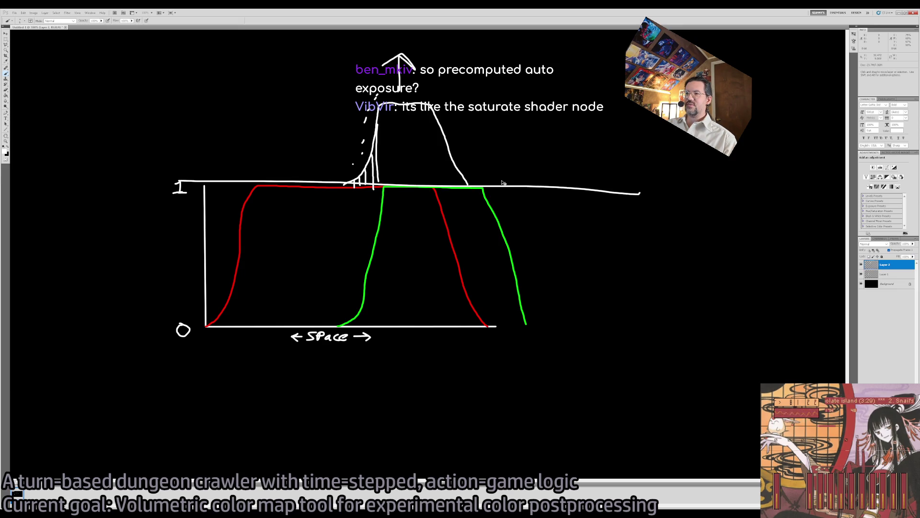
key(ctrl+z)
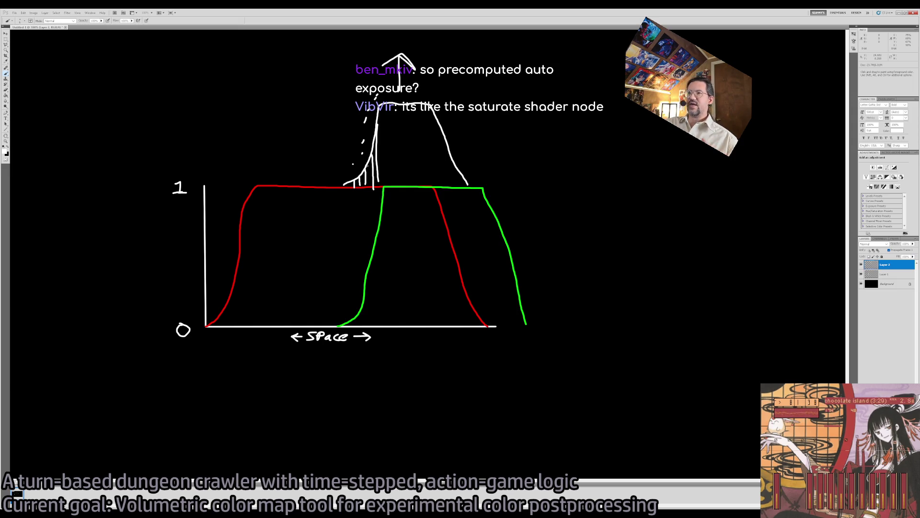
drag(309, 182, 565, 171)
key(v)
key(ctrl+z)
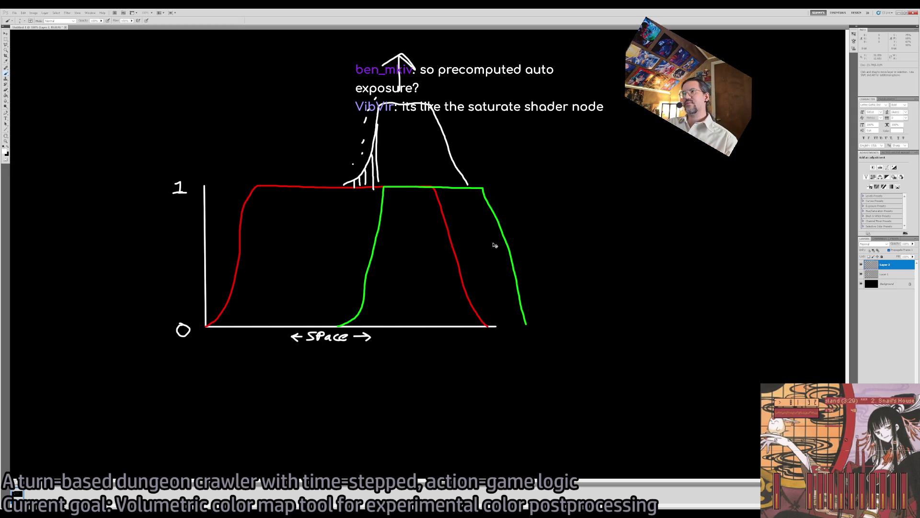
key(b)
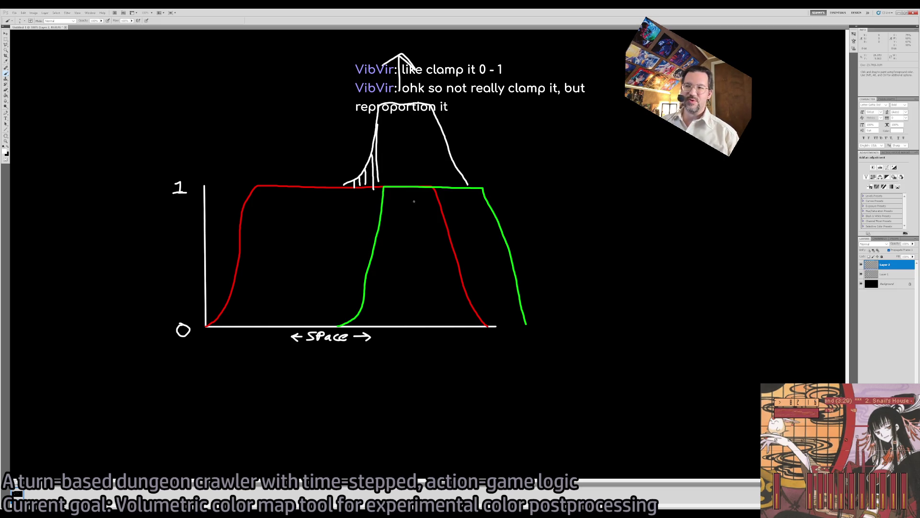
Pan the canvas, then sketch and undo a trial curve right of the graph
drag(529, 127, 539, 199)
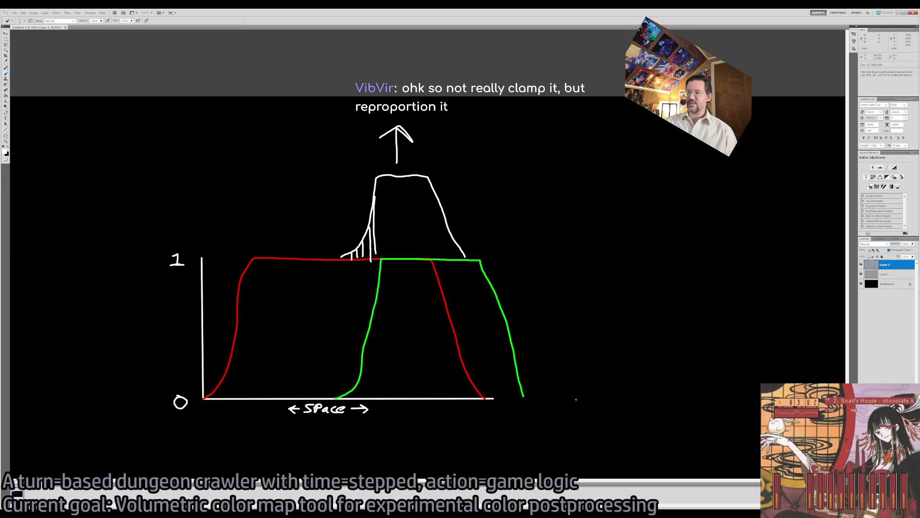
mouse_move(583, 383)
mouse_down()
mouse_move(585, 286)
mouse_move(656, 279)
mouse_up()
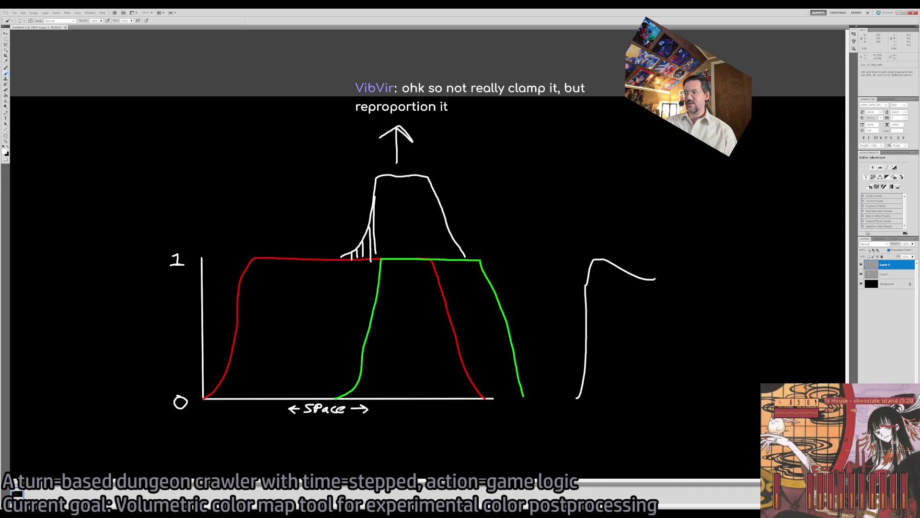
key(ctrl+z)
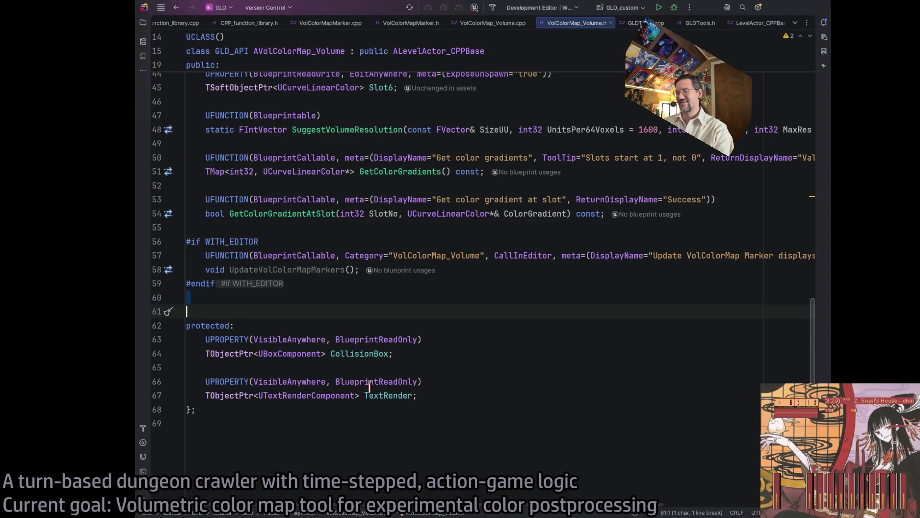
Fold the GetVolColorMapVolumeBoundsForPP function in VolColorMap_Volume.cpp
click(302, 270)
scroll(302, 274, up, 5)
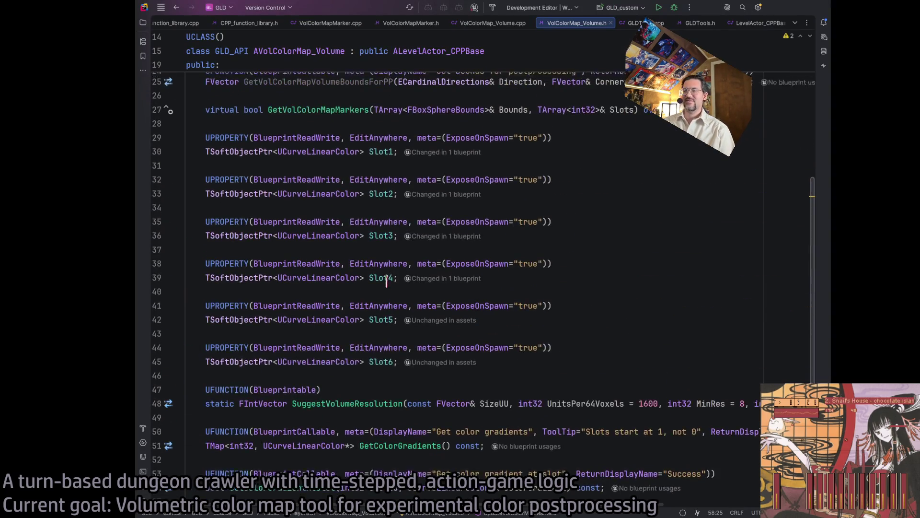
click(494, 25)
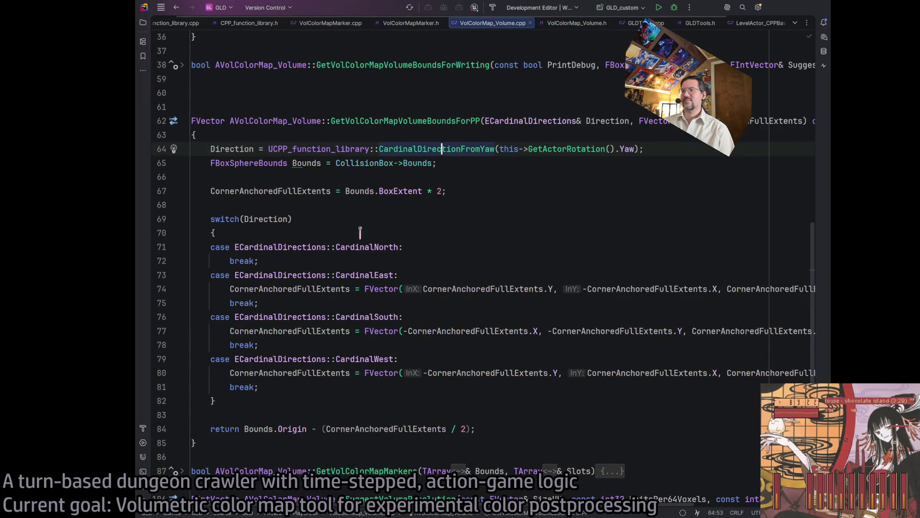
scroll(202, 175, up, 3)
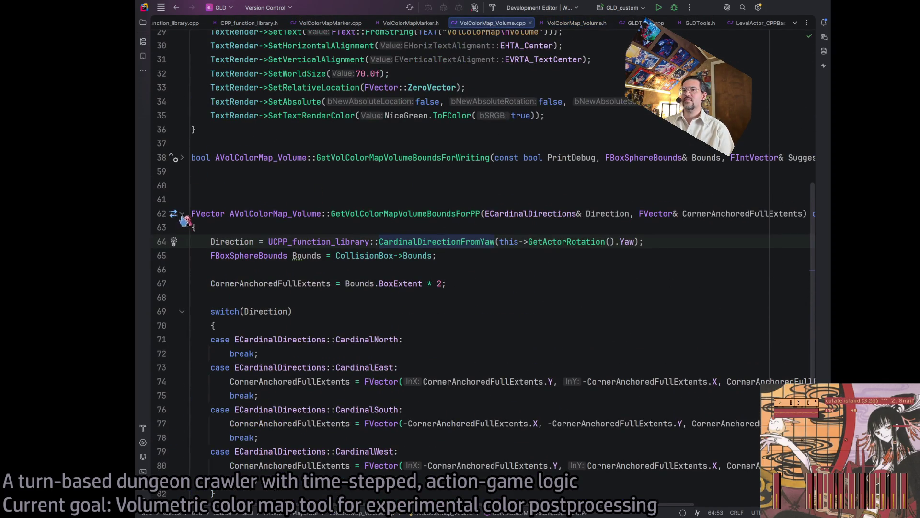
click(183, 213)
Bring up OnVolColorMapButtonClicked in GLDTools.cpp
click(645, 23)
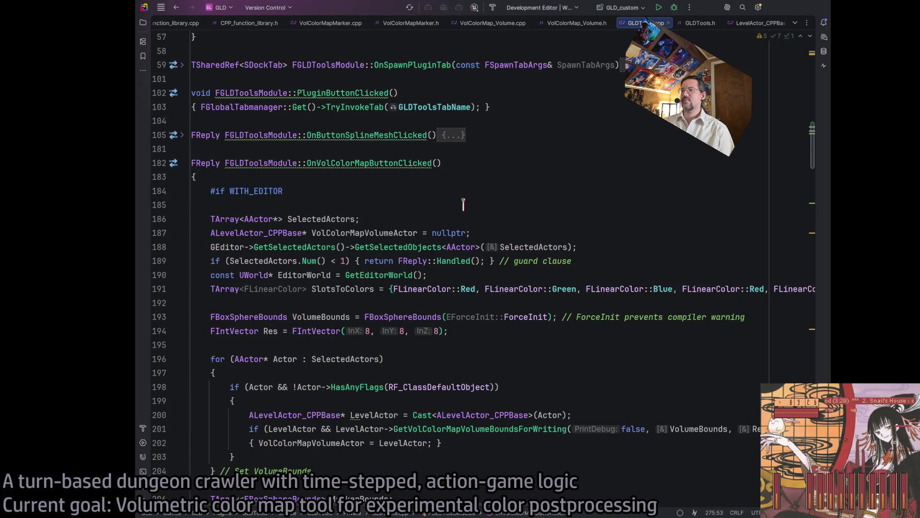
click(700, 23)
scroll(430, 200, down, 4)
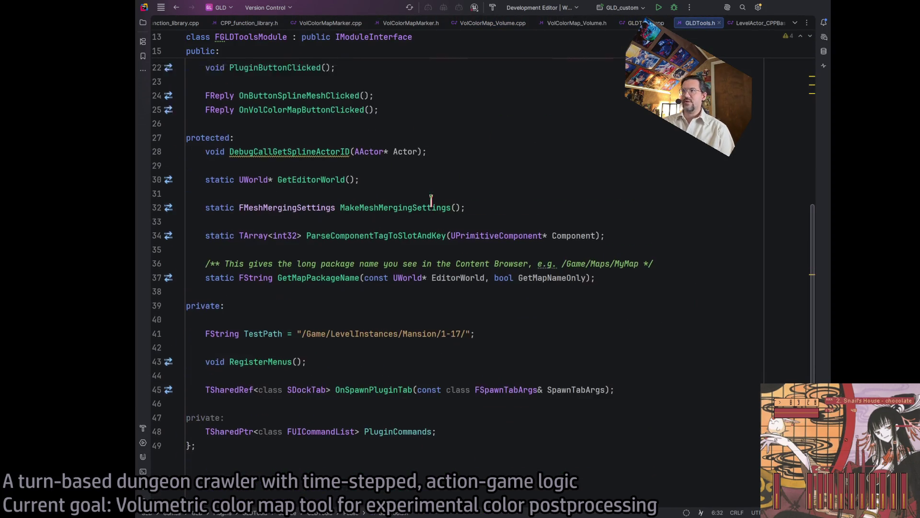
scroll(430, 200, up, 3)
key(ctrl+Tab)
scroll(466, 192, down, 5)
scroll(467, 192, down, 10)
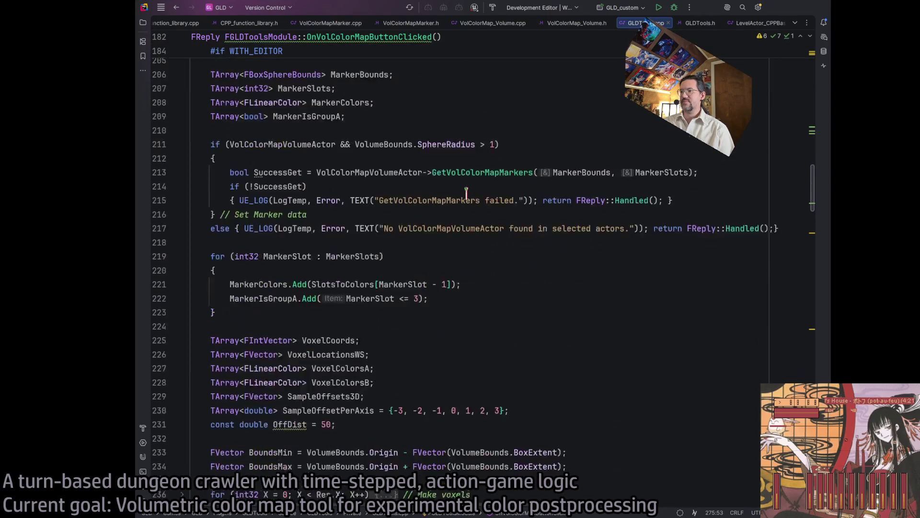
scroll(463, 192, down, 10)
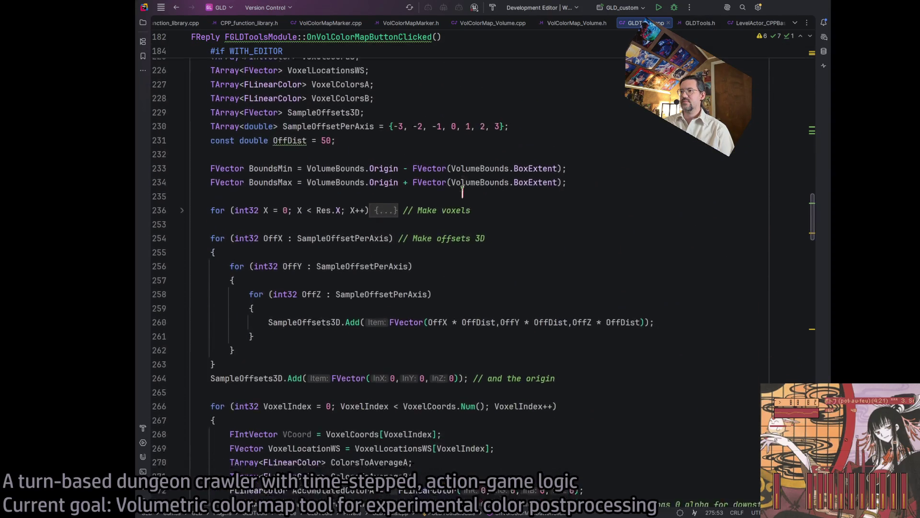
scroll(461, 191, down, 2)
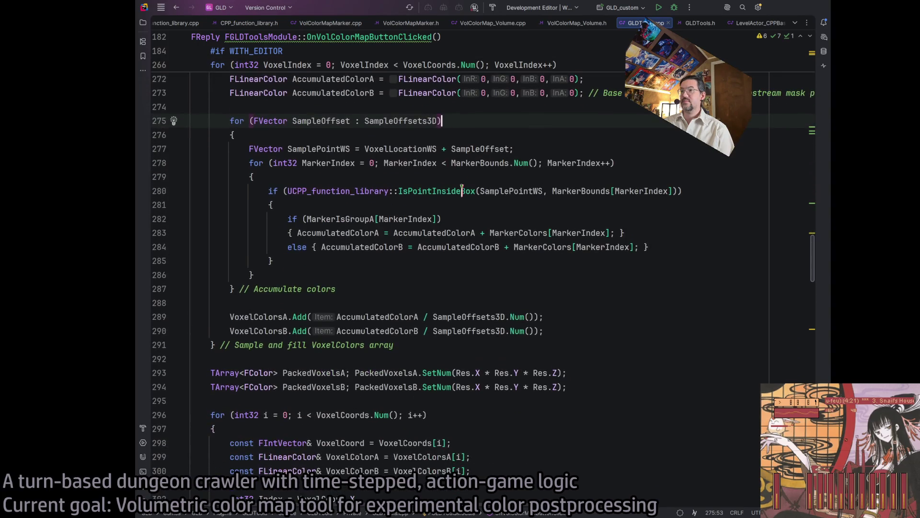
scroll(461, 191, up, 4)
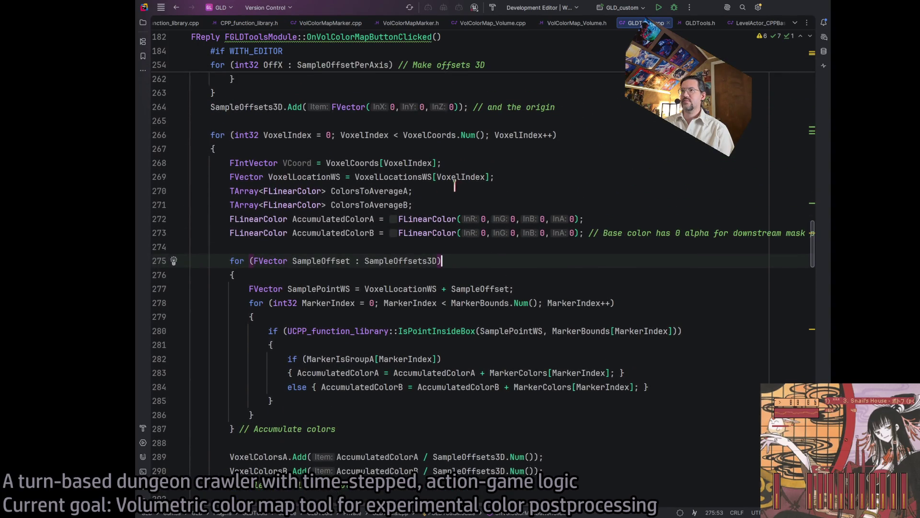
scroll(455, 187, up, 2)
Open a new line right after the voxel colour sampling loop
click(578, 174)
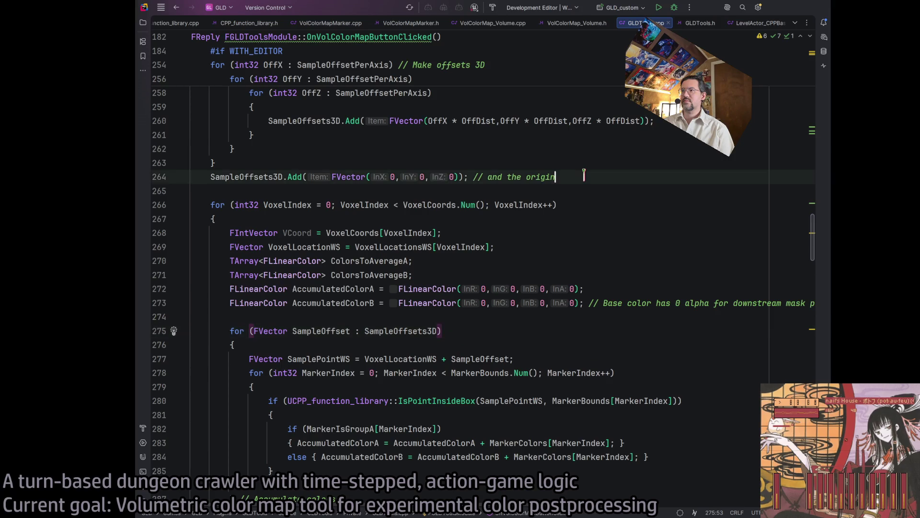
scroll(579, 173, up, 1)
scroll(578, 174, up, 5)
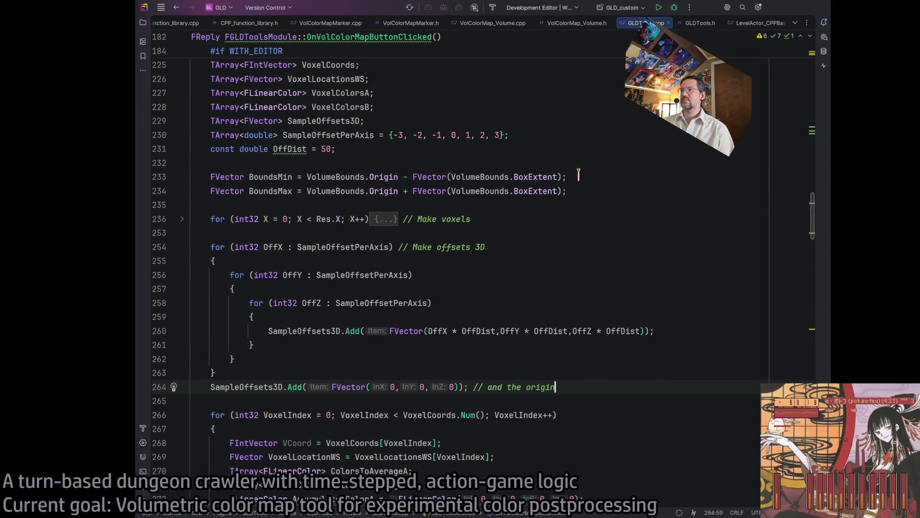
scroll(504, 218, down, 13)
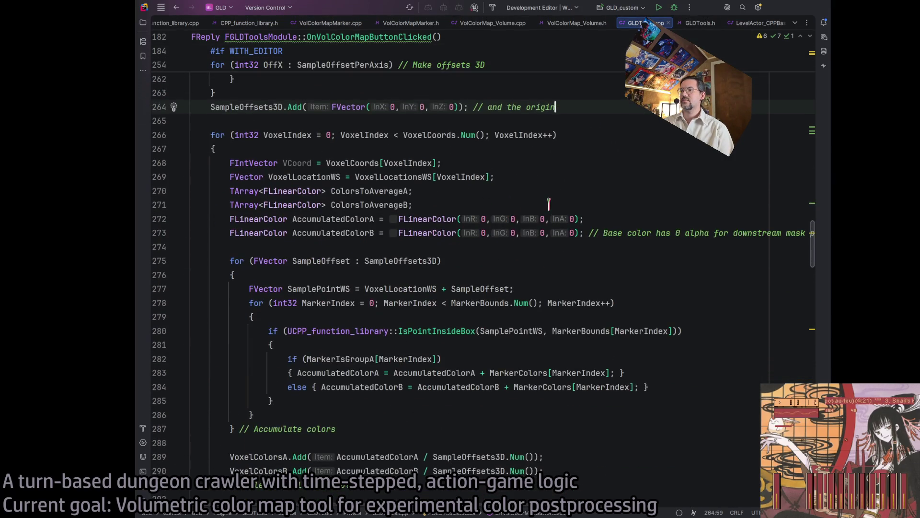
scroll(364, 374, down, 2)
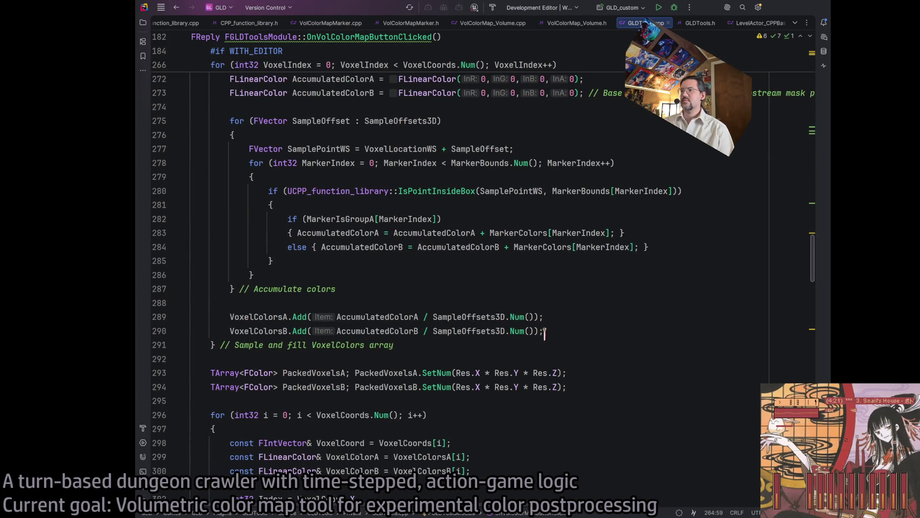
drag(433, 346, 244, 331)
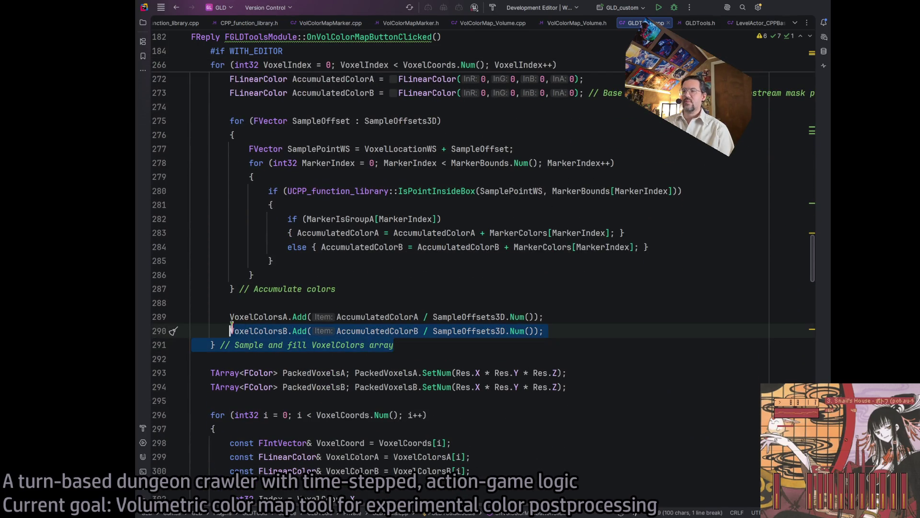
click(278, 317)
scroll(278, 317, down, 2)
click(435, 275)
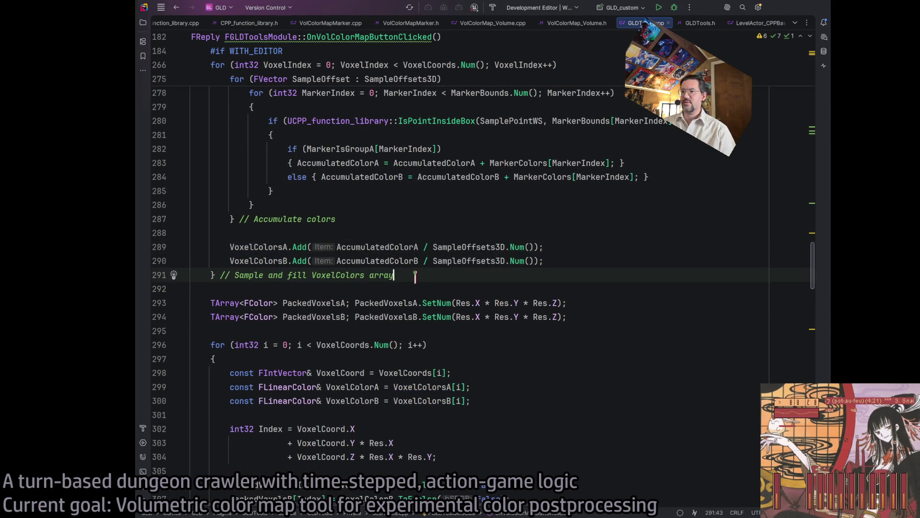
key(Return)
key(Return)
Start a 'for' line after the loop, then delete it
text(for)
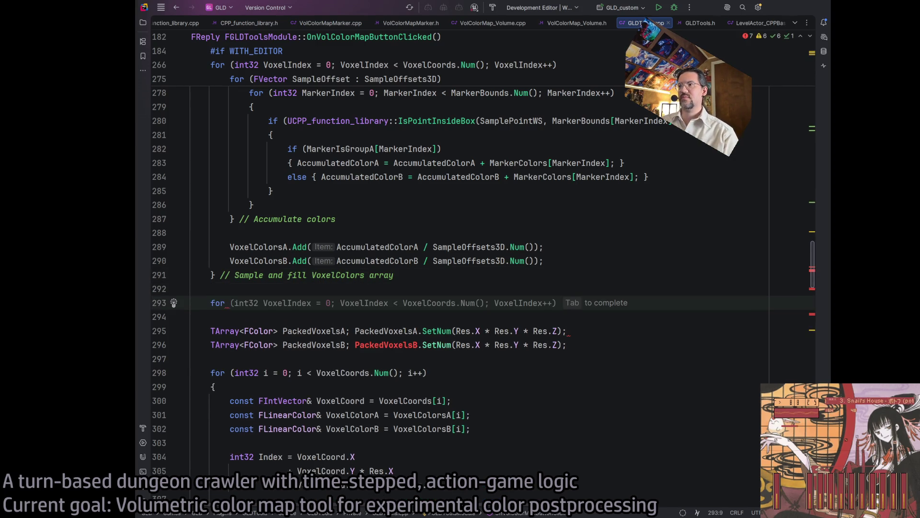
scroll(334, 251, up, 6)
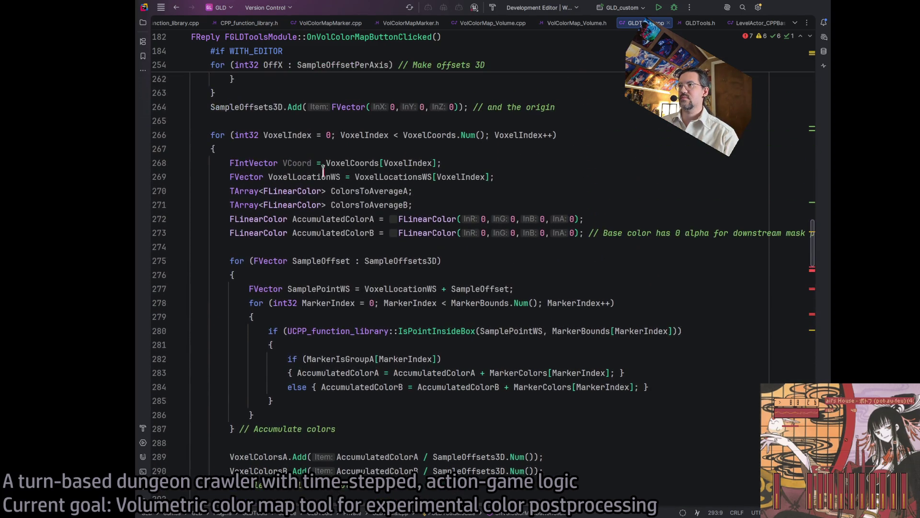
scroll(382, 144, up, 1)
scroll(383, 177, down, 2)
scroll(370, 282, down, 2)
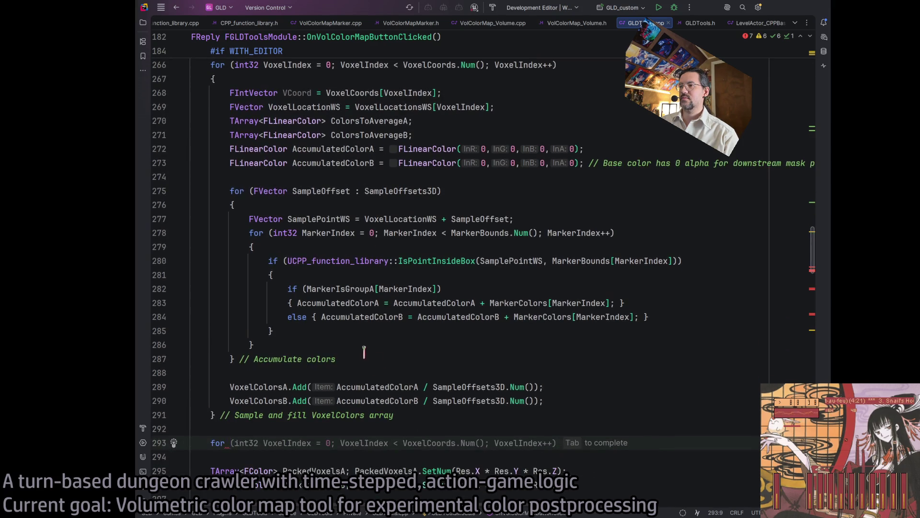
scroll(357, 300, up, 2)
scroll(352, 356, down, 2)
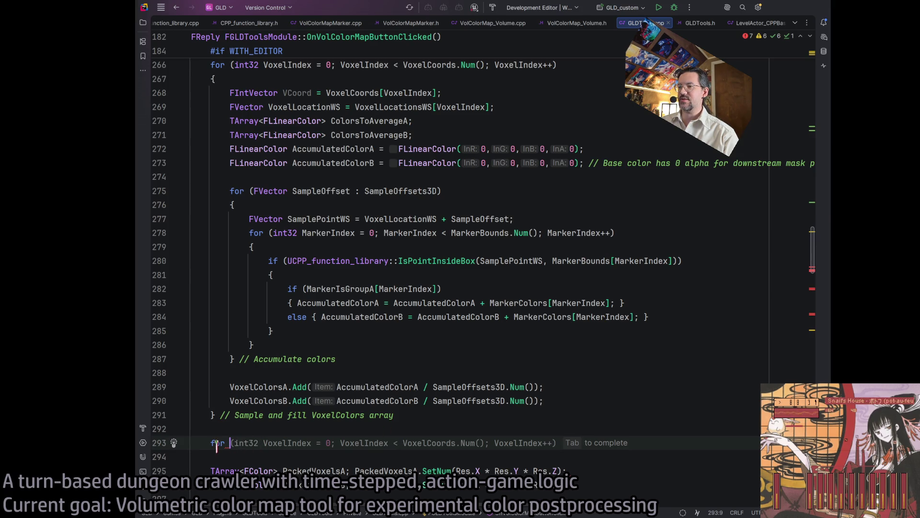
triple_click(219, 446)
key(BackSpace)
Comment out the VoxelColorsA.Add and VoxelColorsB.Add lines
click(575, 400)
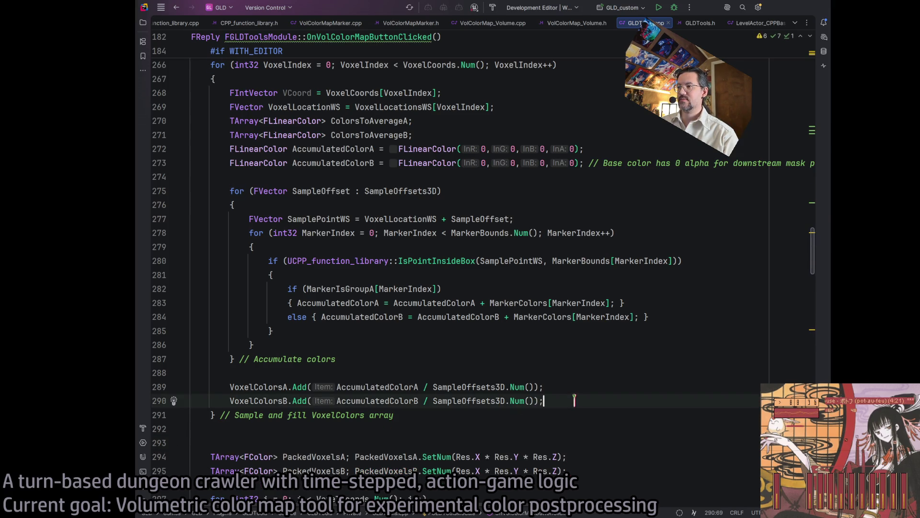
click(404, 366)
click(345, 386)
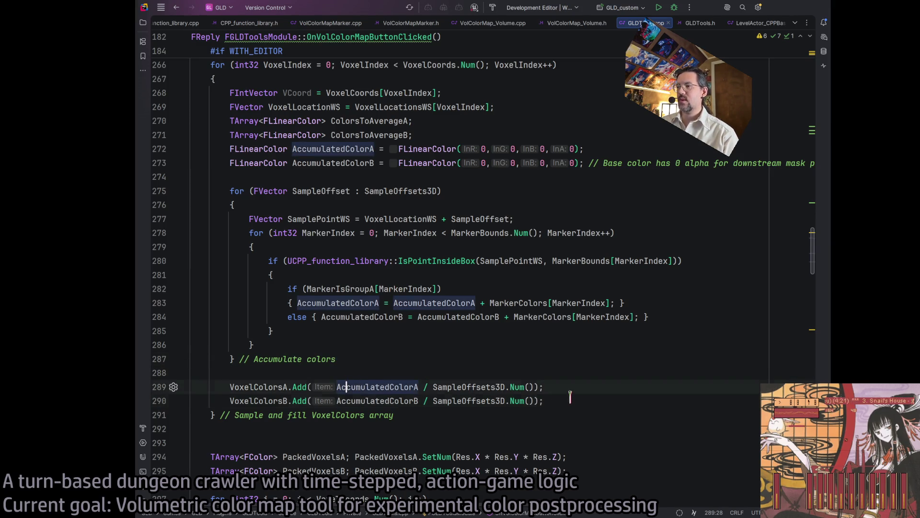
drag(571, 401, 146, 391)
scroll(589, 345, down, 3)
click(589, 339)
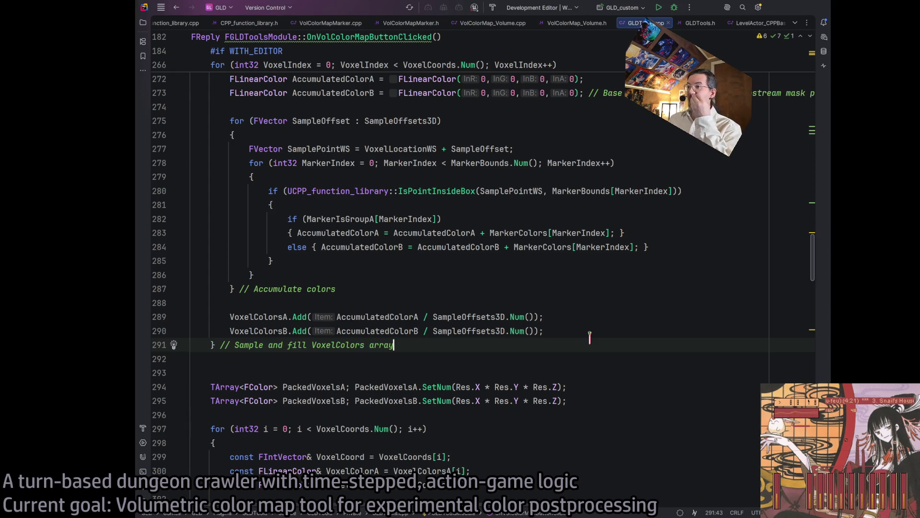
click(392, 289)
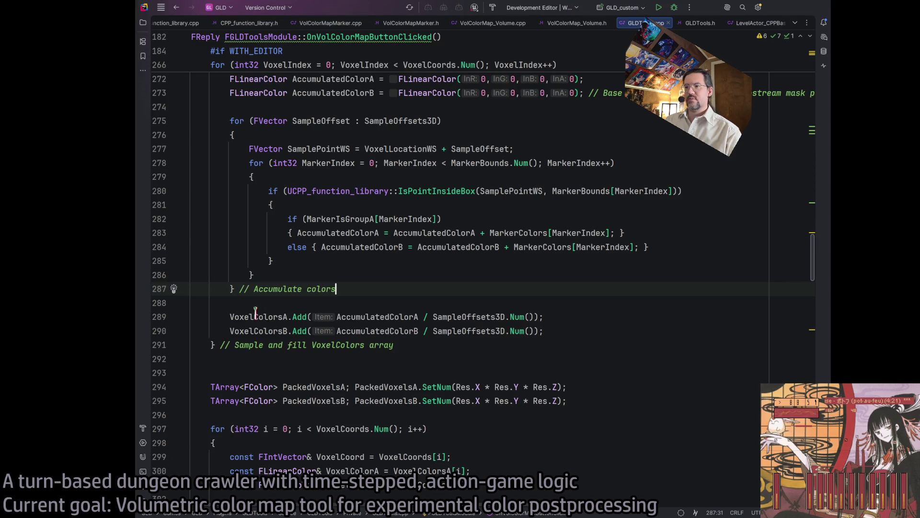
drag(230, 317, 238, 331)
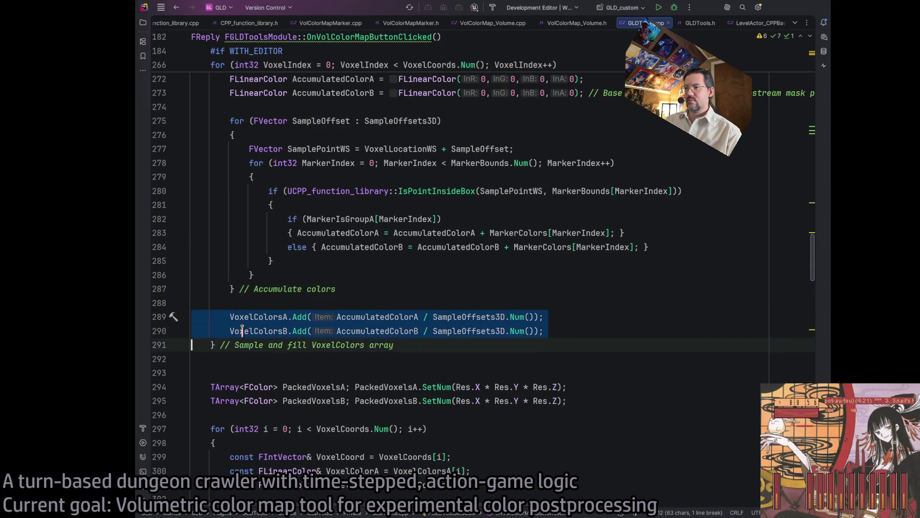
key(ctrl+slash)
click(232, 302)
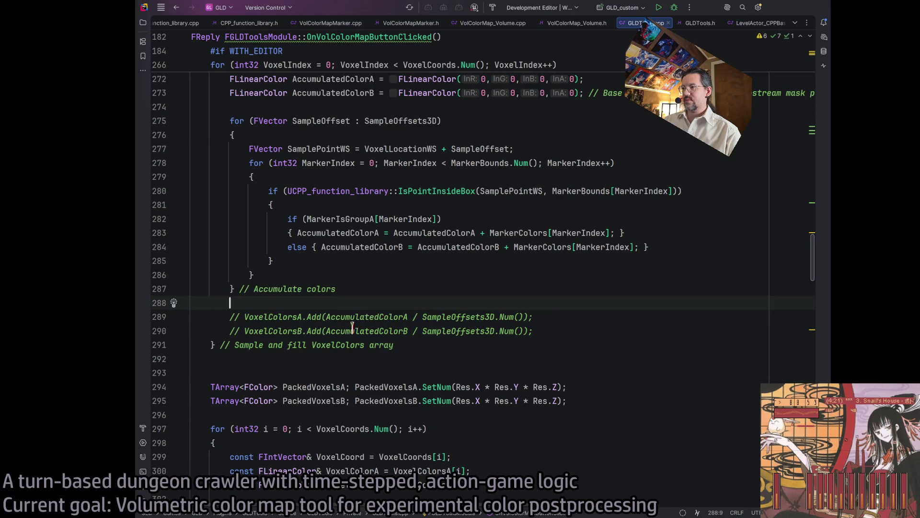
Below the '// Accumulate colors' comment, begin a line 'WorkingColorA ='
drag(327, 317, 514, 317)
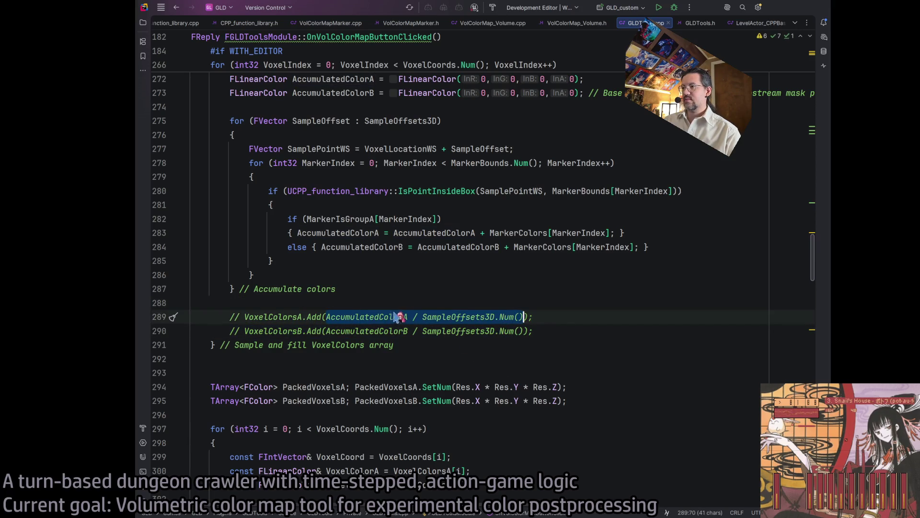
click(390, 298)
click(415, 288)
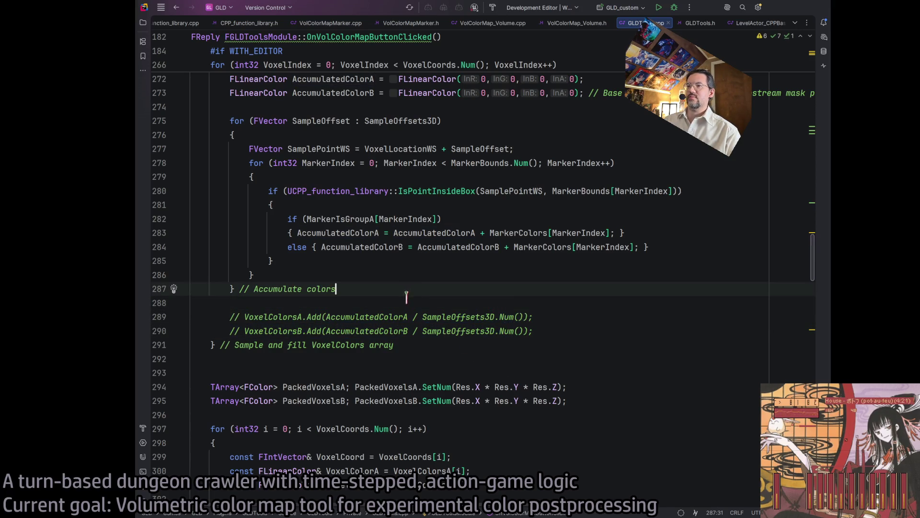
key(Return)
key(Return)
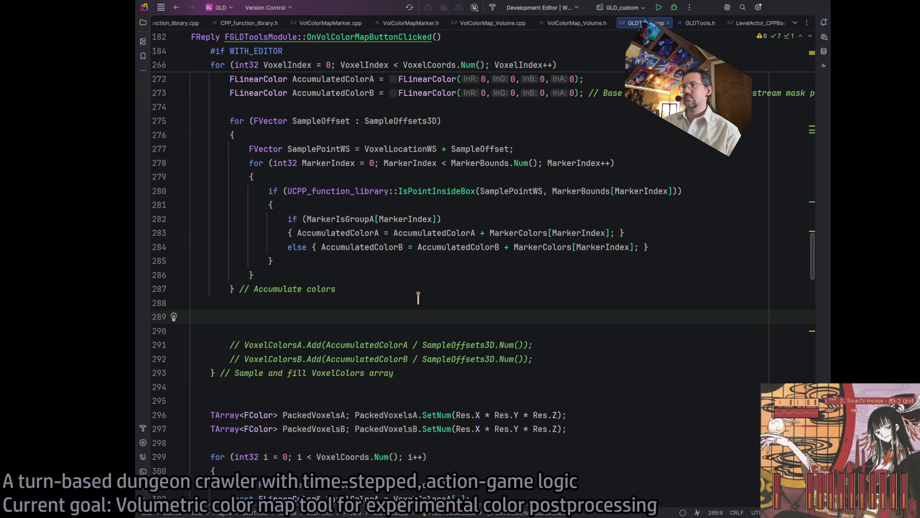
scroll(383, 303, up, 5)
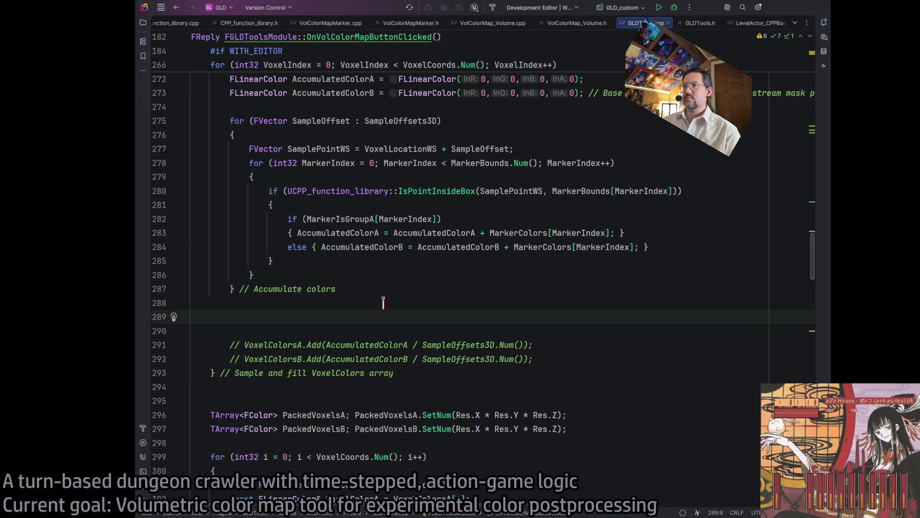
scroll(382, 303, down, 3)
scroll(383, 303, down, 3)
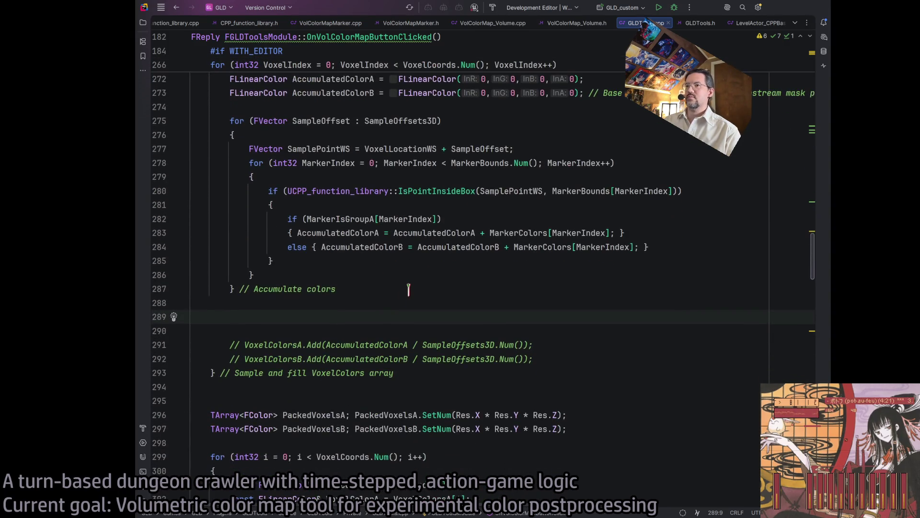
text(WorkingColorA =)
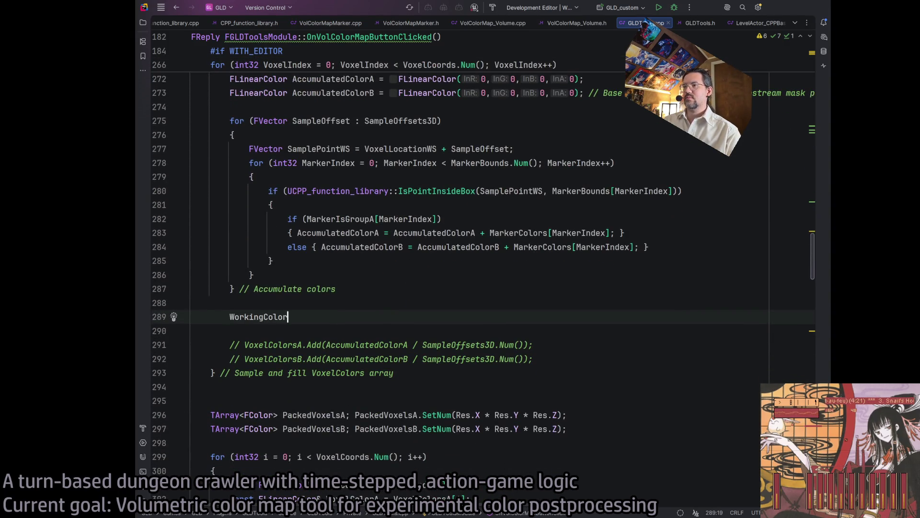
Complete 'FLinearColor WorkingColorA = AccumulatedColorA / SampleOffsets3D.Num();' on line 289
key(Tab)
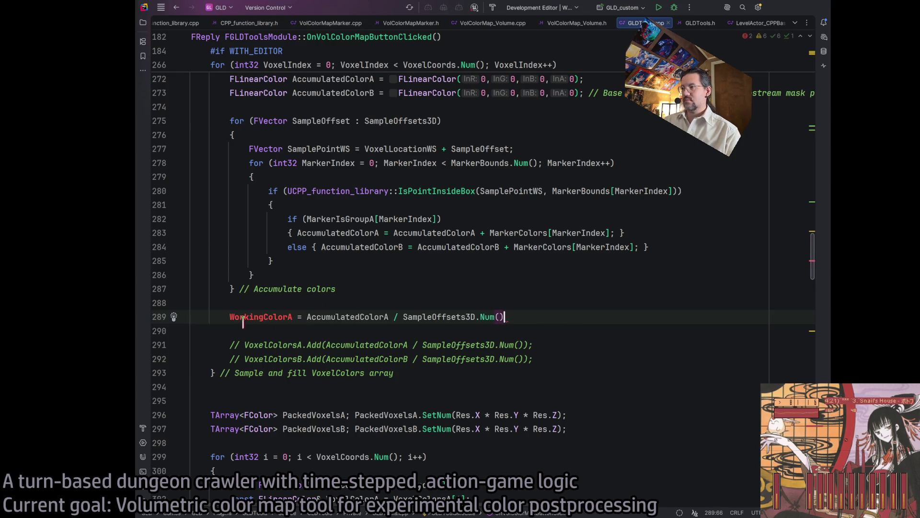
key(Home)
text(FLinearColor)
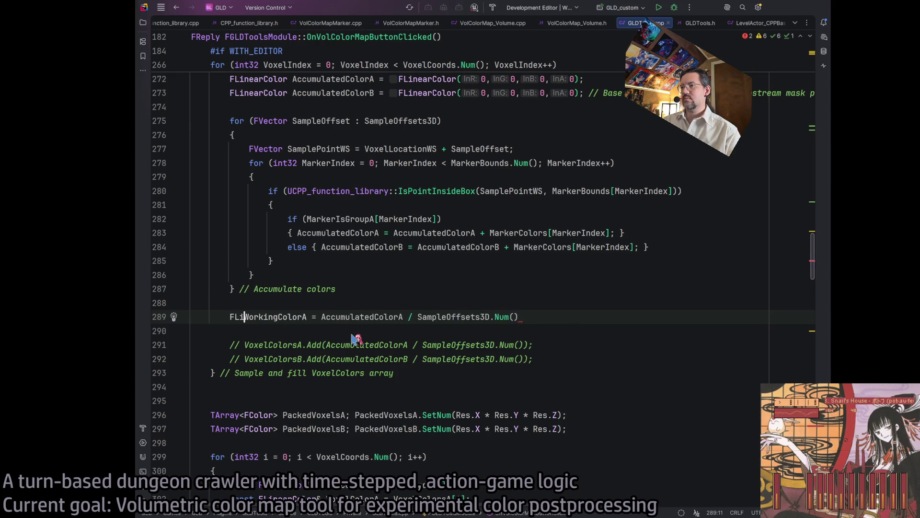
key(End)
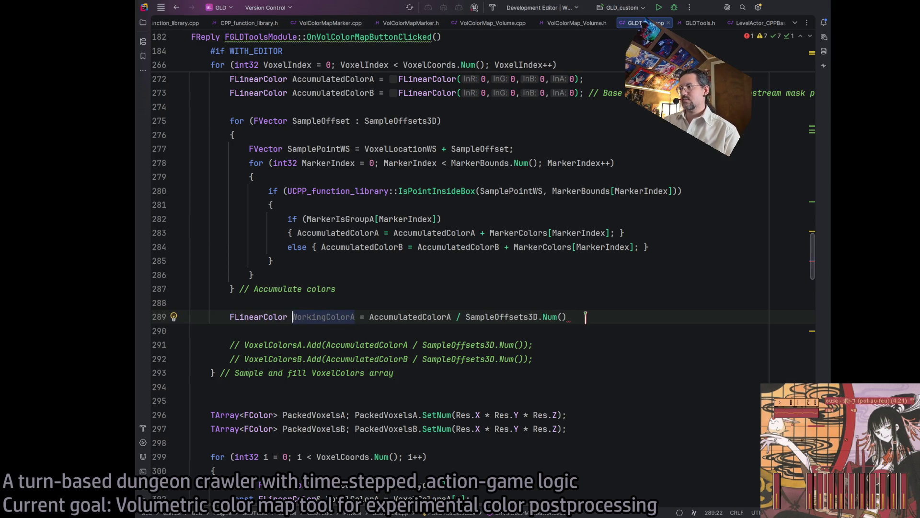
text(;)
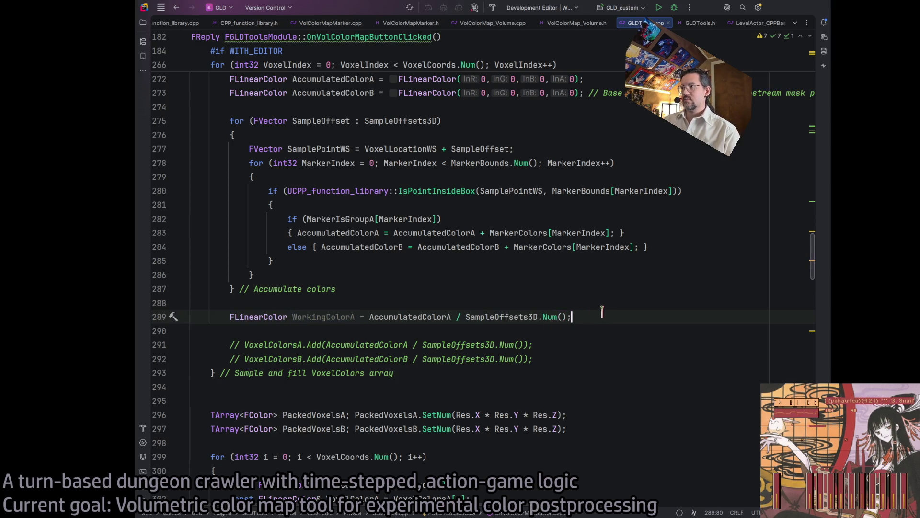
Duplicate the declaration as WorkingColorB on line 290 and open a line below
triple_click(500, 317)
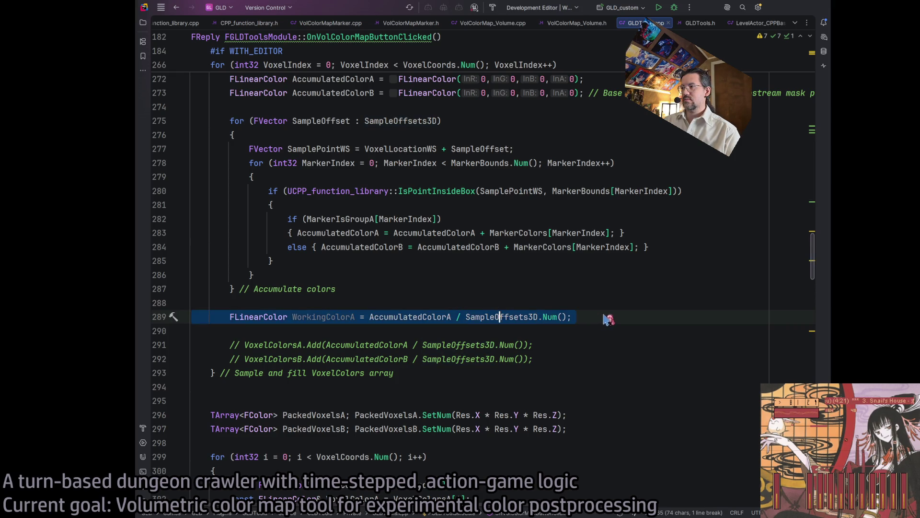
key(ctrl+c)
key(ctrl+v)
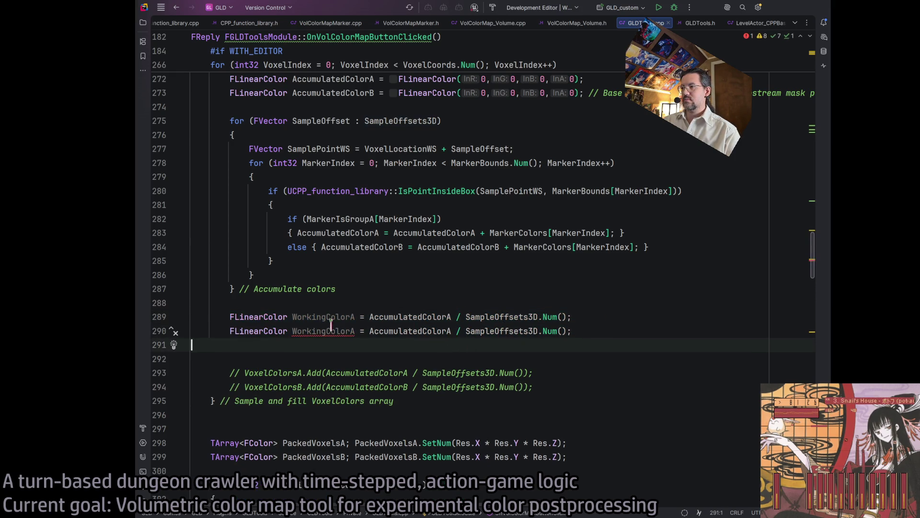
click(354, 331)
key(BackSpace)
text(B)
click(609, 332)
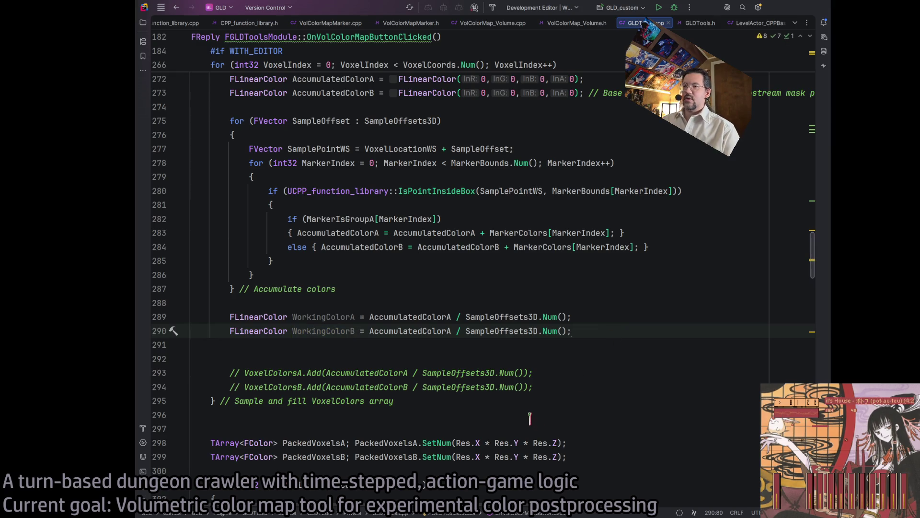
key(Return)
key(Return)
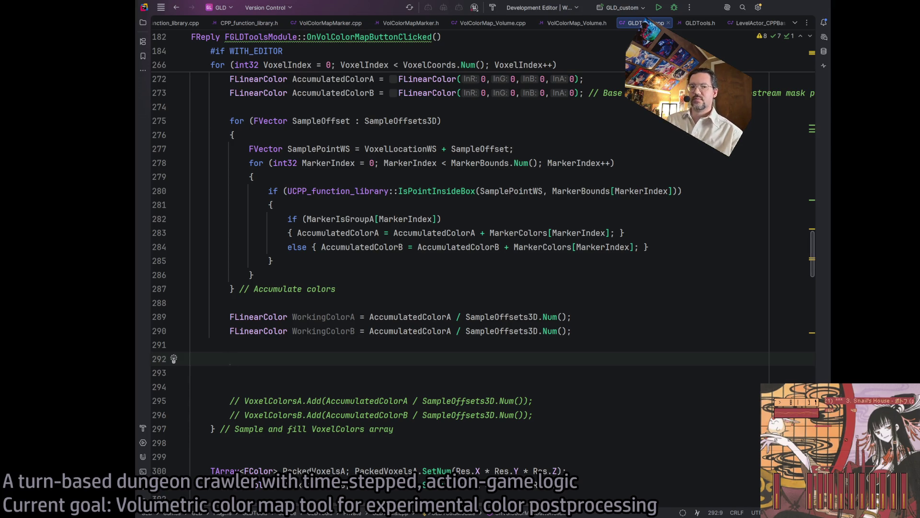
Type 'double ScalingFactor =' on line 292, then rename the variable to TotalEnergy
text(ScalingFactor =)
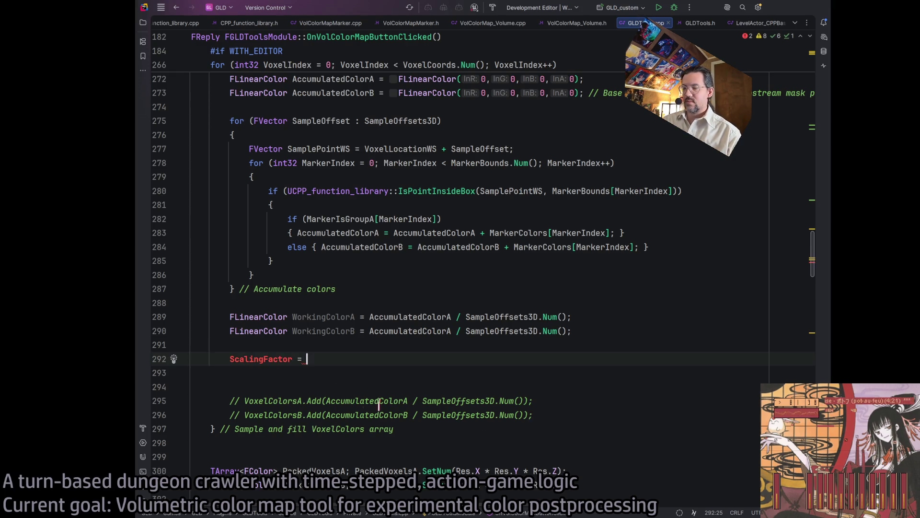
key(Home)
text(double)
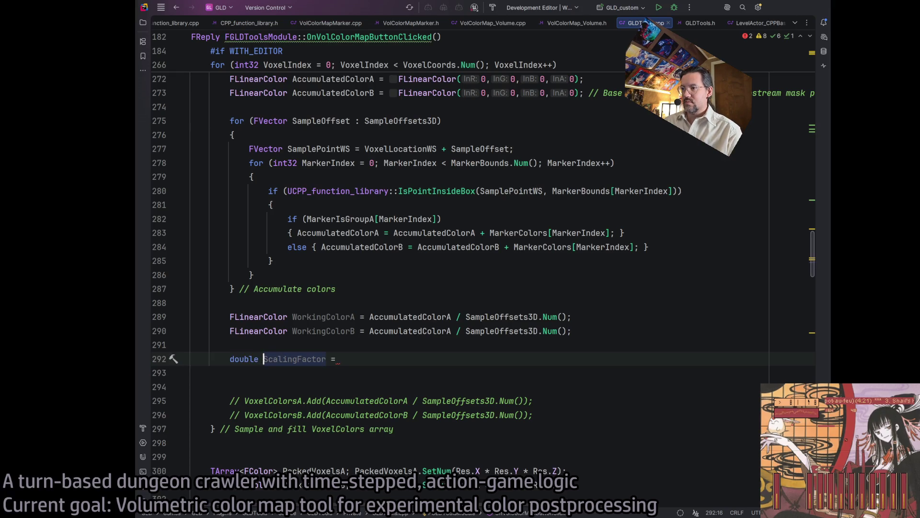
key(End)
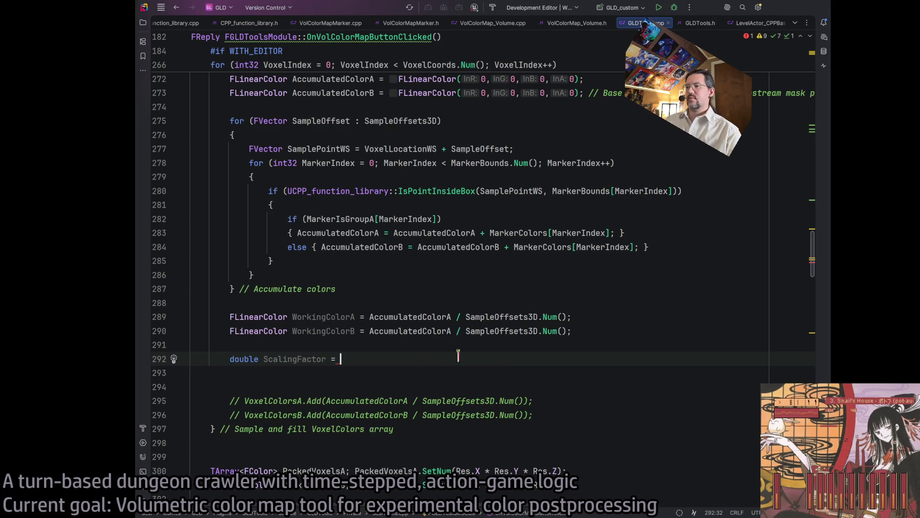
double_click(269, 358)
key(shift+Home)
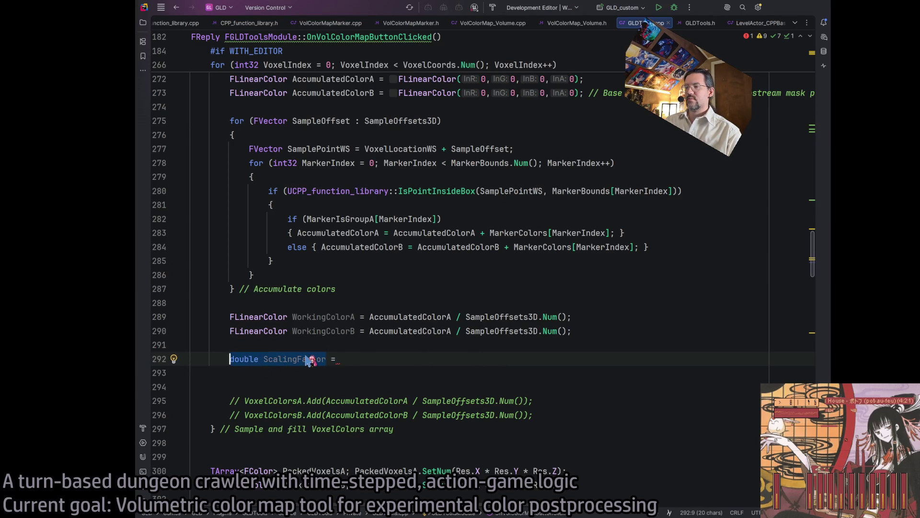
key(Right)
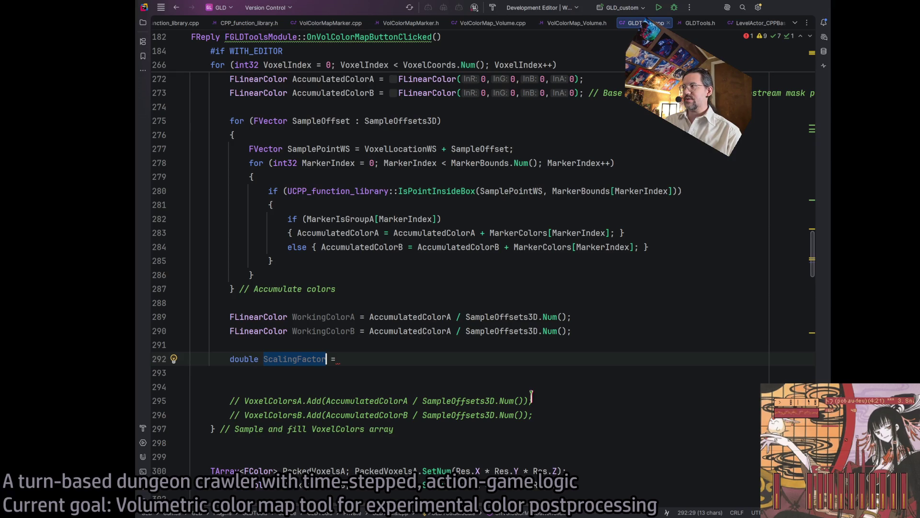
key(ctrl+BackSpace)
text(TotalEnergy)
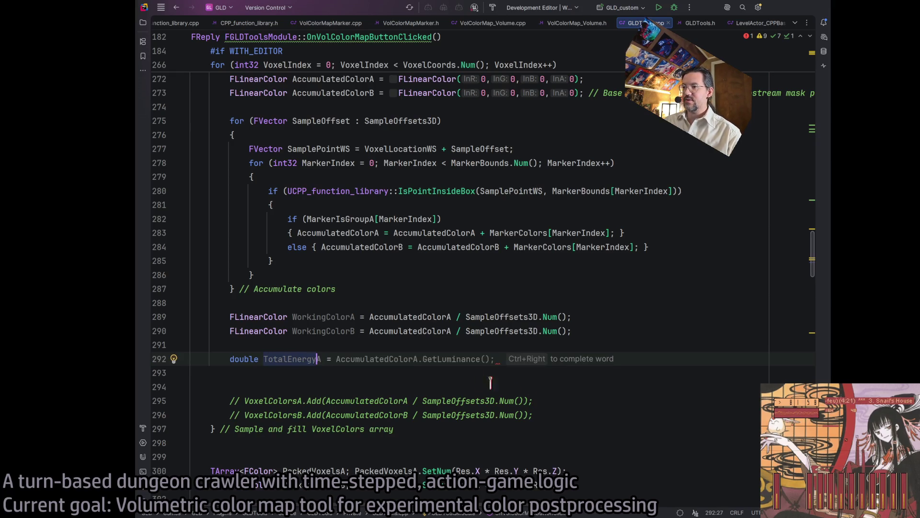
text( =)
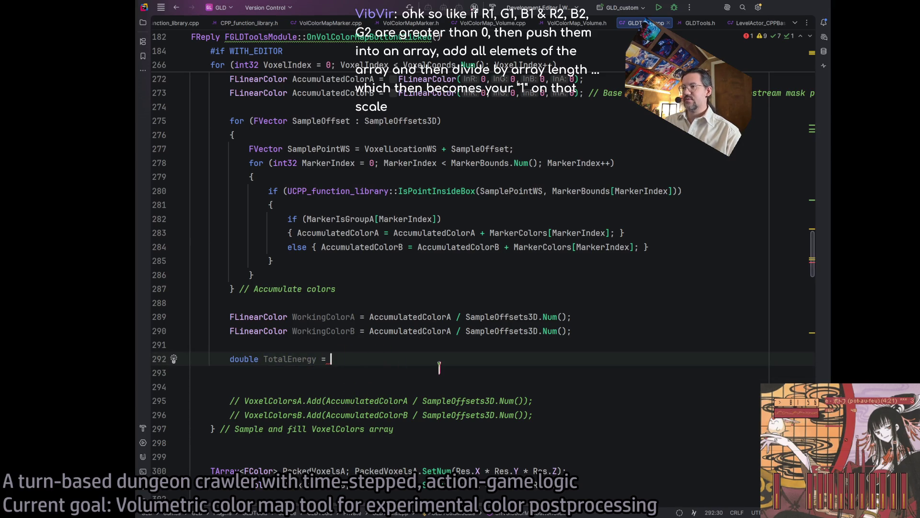
Try a WorkingColorA.GetLuminance() expression for TotalEnergy on line 292, then erase it
click(336, 317)
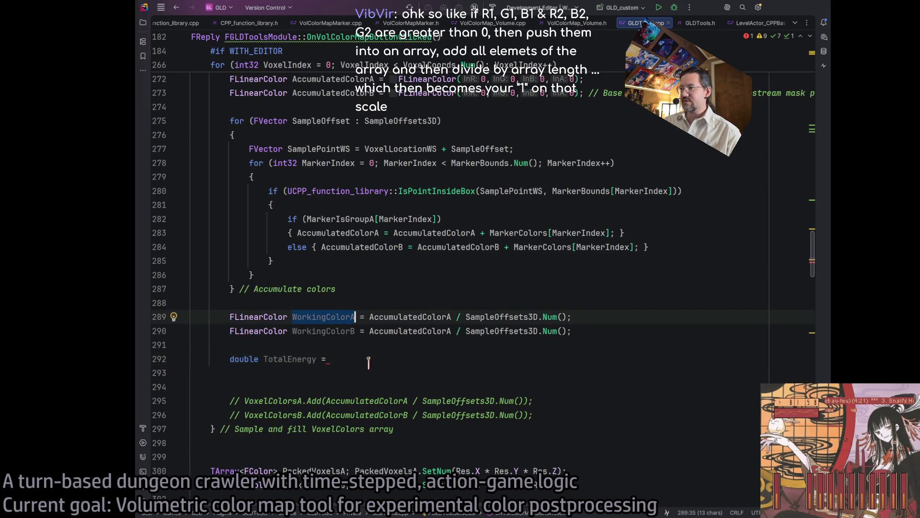
click(384, 359)
text(WorkingColorA.GetLuminance())
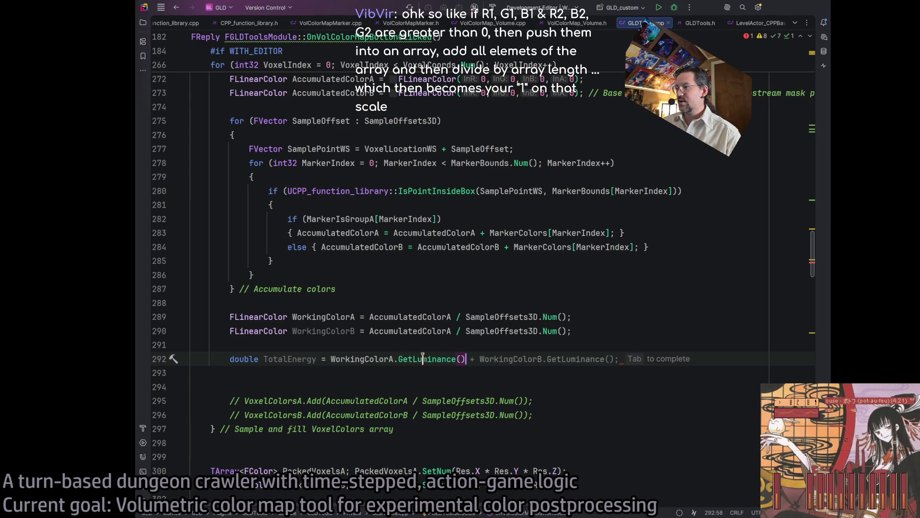
click(394, 358)
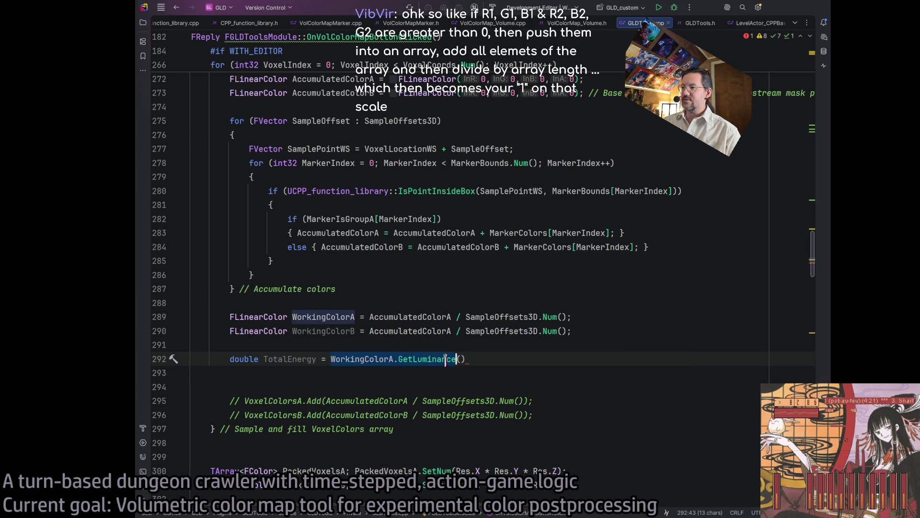
key(shift+End)
key(BackSpace)
key(ctrl+BackSpace)
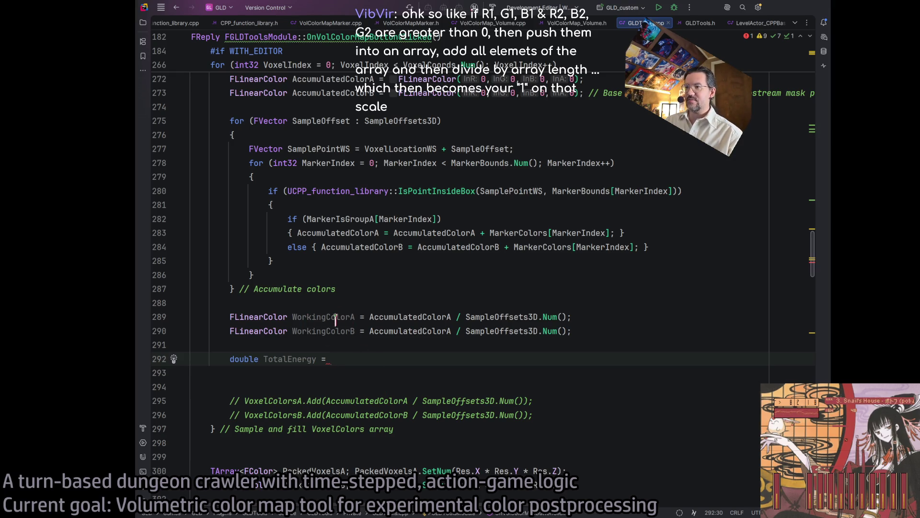
Define TotalEnergy as WorkingColorA.R + G + B plus WorkingColorB.R + G + B, followed by a new line
text(W)
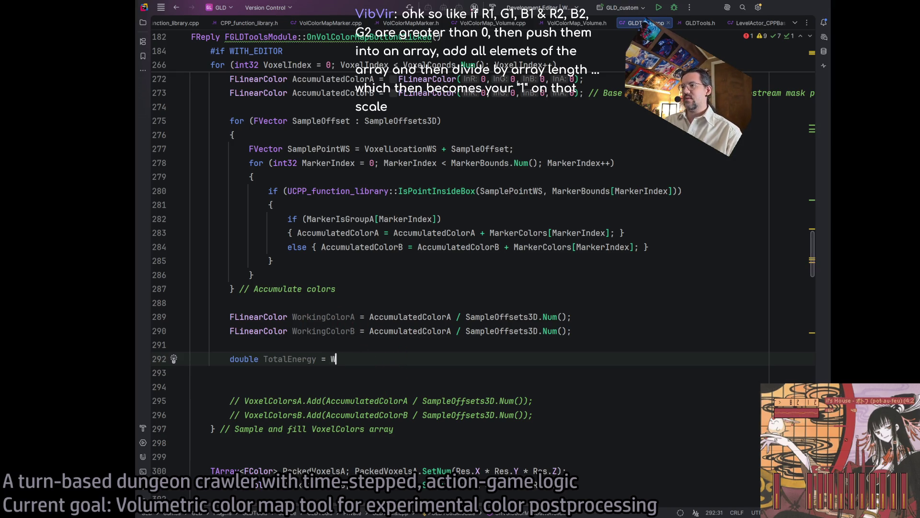
text(orkingColorA.R)
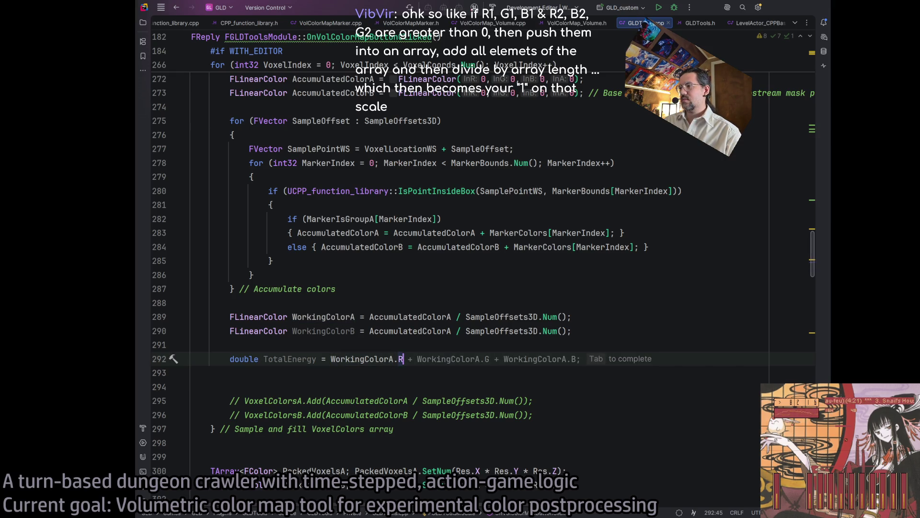
key(Tab)
key(BackSpace)
text(+)
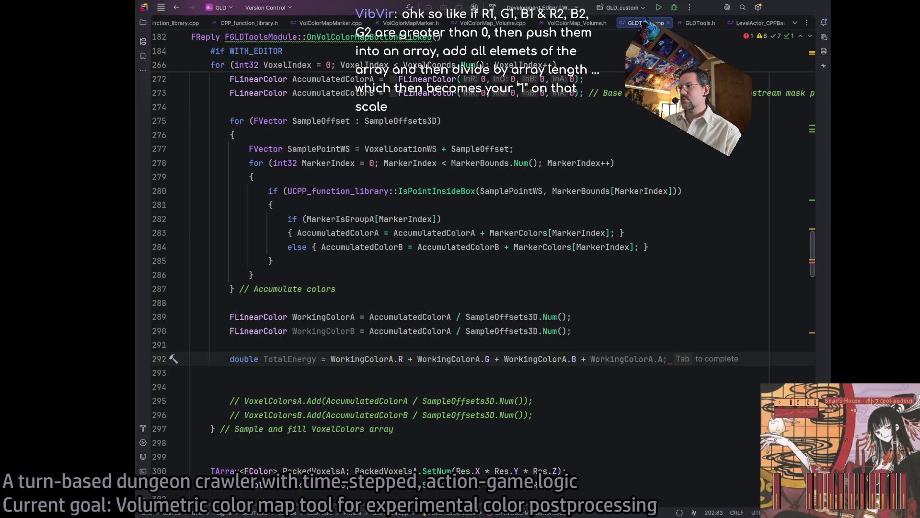
text( WorkingColorB.)
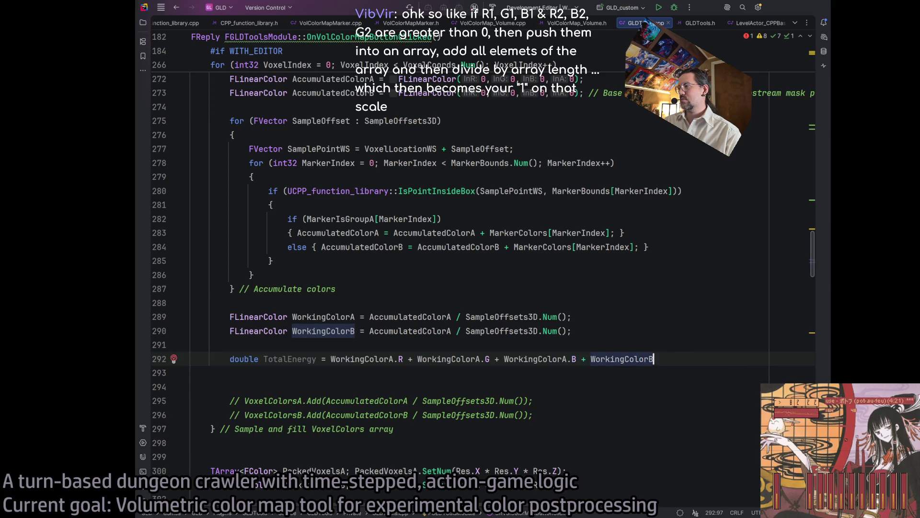
key(Tab)
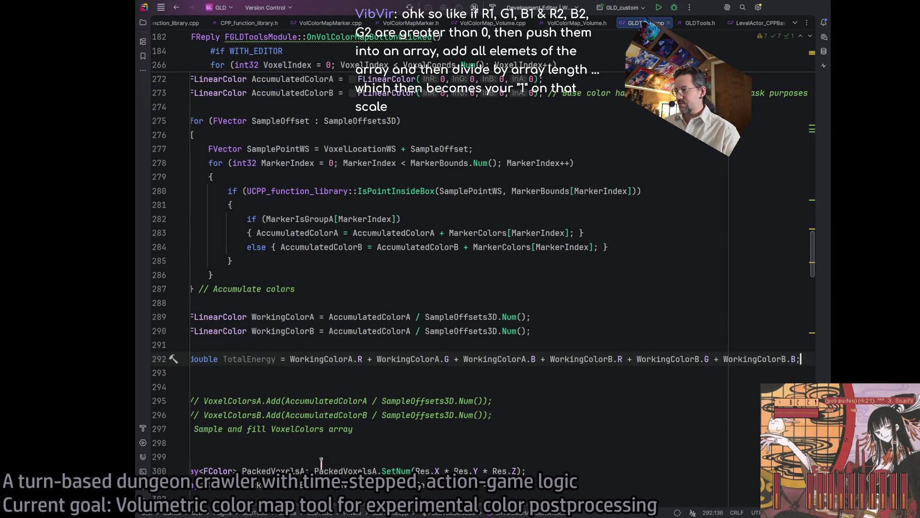
key(Return)
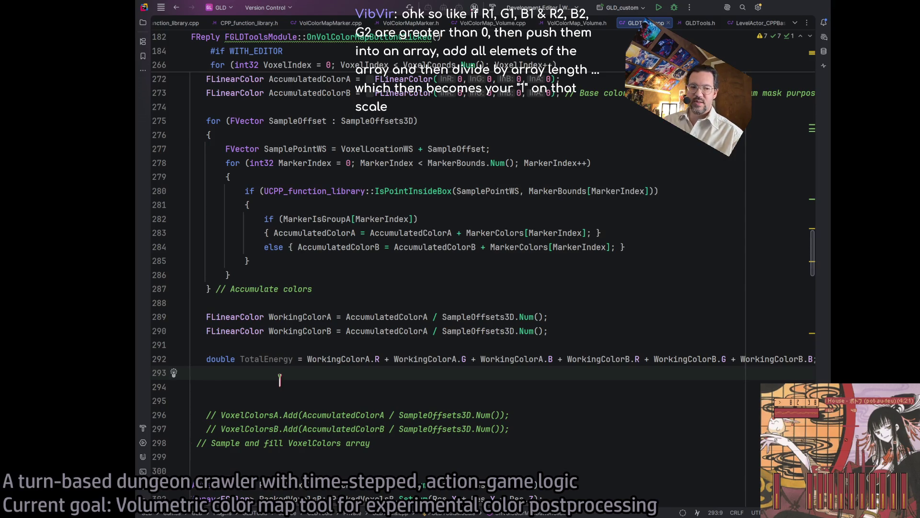
Add an if (TotalEnergy > 1) check with an open brace and empty body
text(if)
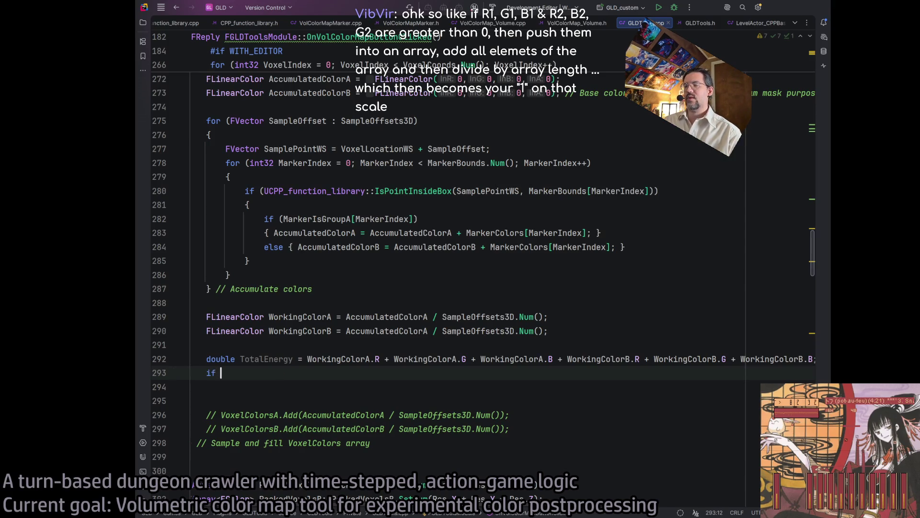
key(Tab)
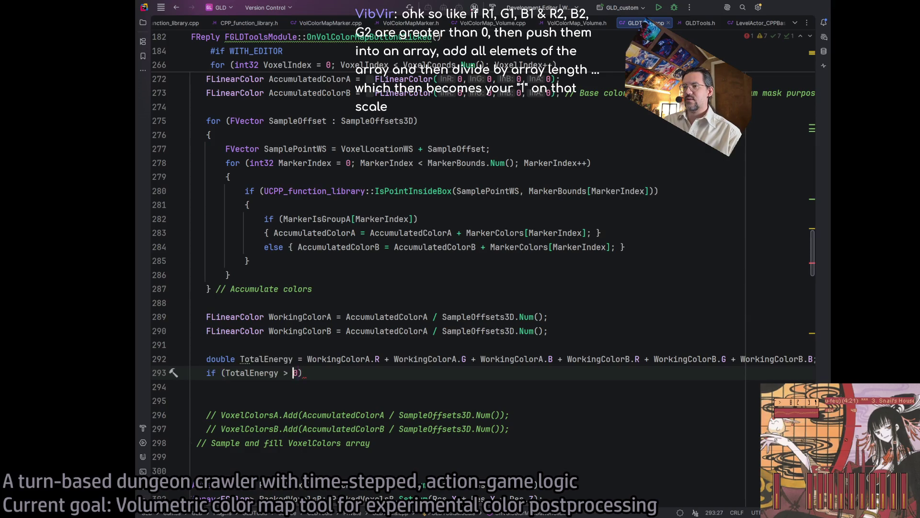
key(Left)
key(Left)
key(Left)
key(Right)
key(Delete)
text(1)
key(End)
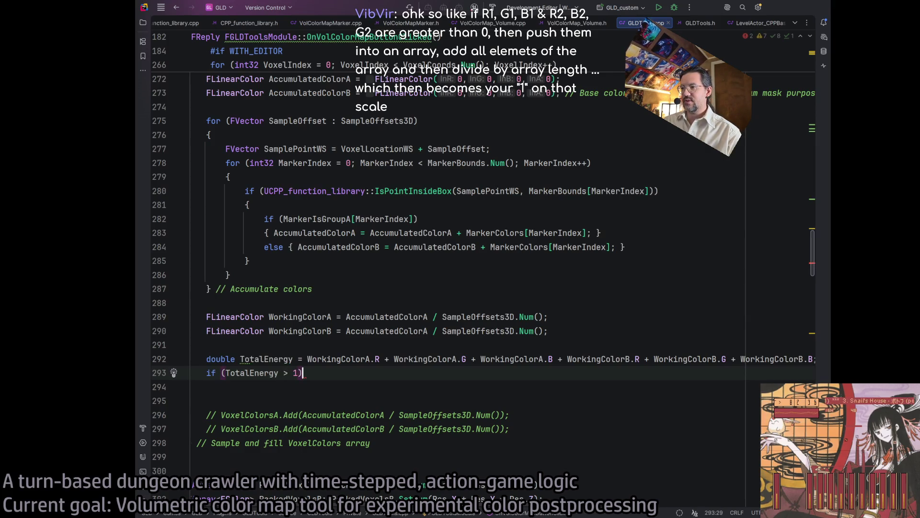
key(Return)
text({)
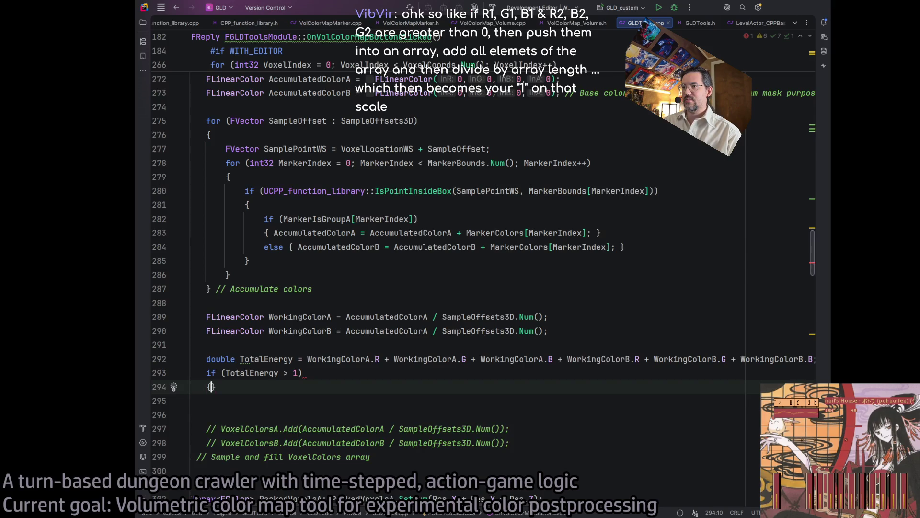
key(Return)
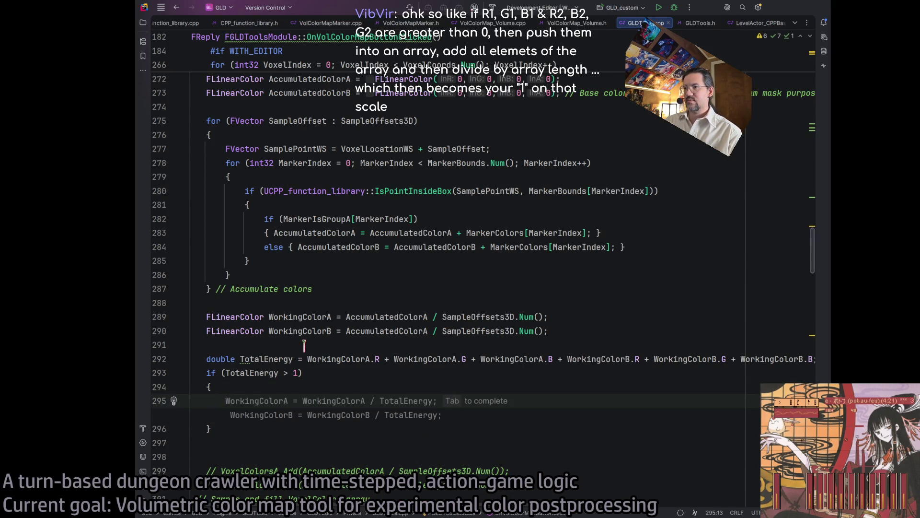
Insert a ScalingFactor = 1 line above TotalEnergy, then delete it as misplaced
click(305, 344)
key(Return)
key(Return)
key(Up)
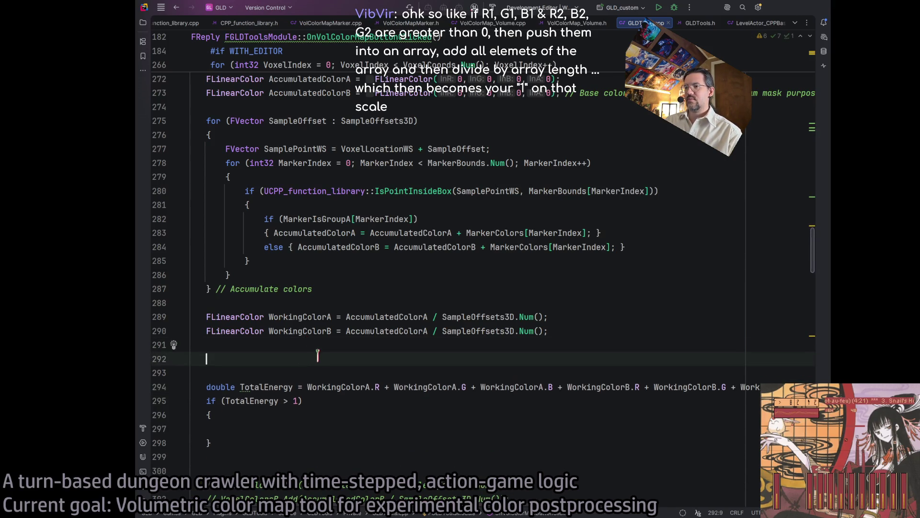
text(ScalingFactor = 1)
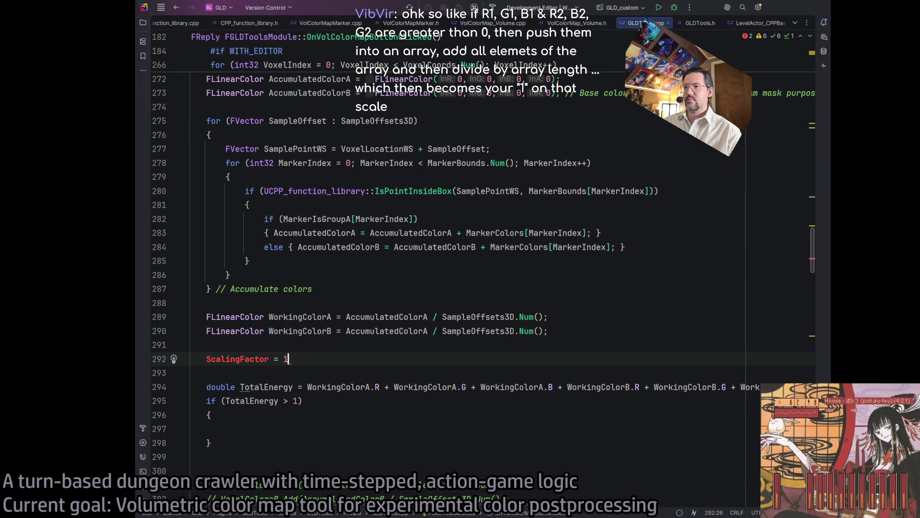
scroll(236, 291, down, 3)
triple_click(236, 291)
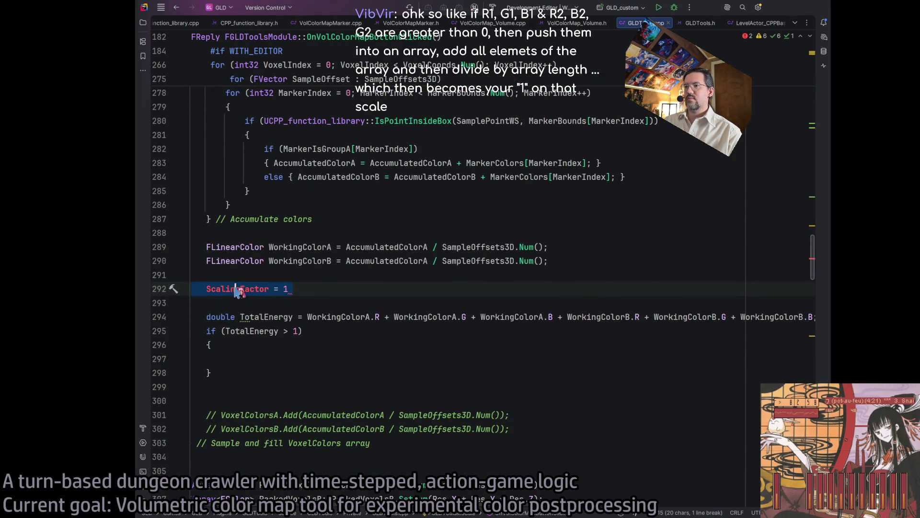
key(Delete)
key(Delete)
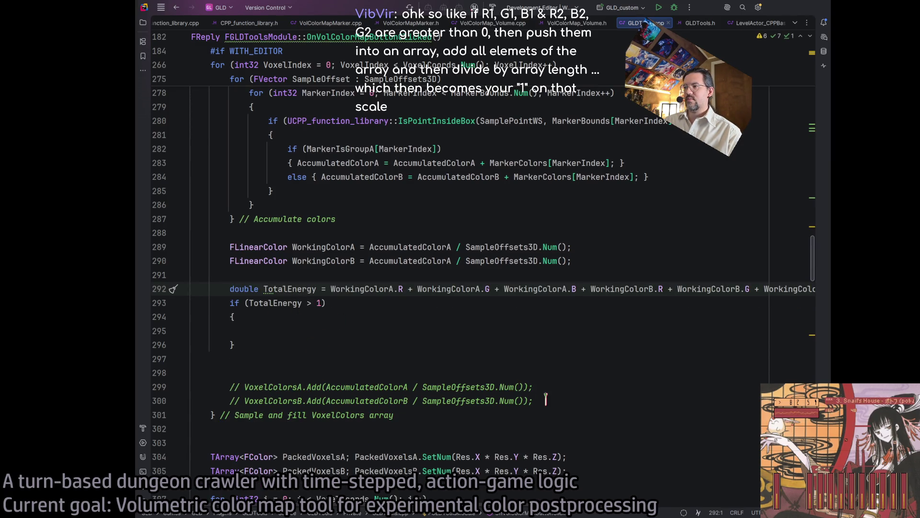
Add an empty else { } block right after the if block
mouse_move(538, 400)
mouse_down()
mouse_move(226, 398)
mouse_move(234, 387)
mouse_up()
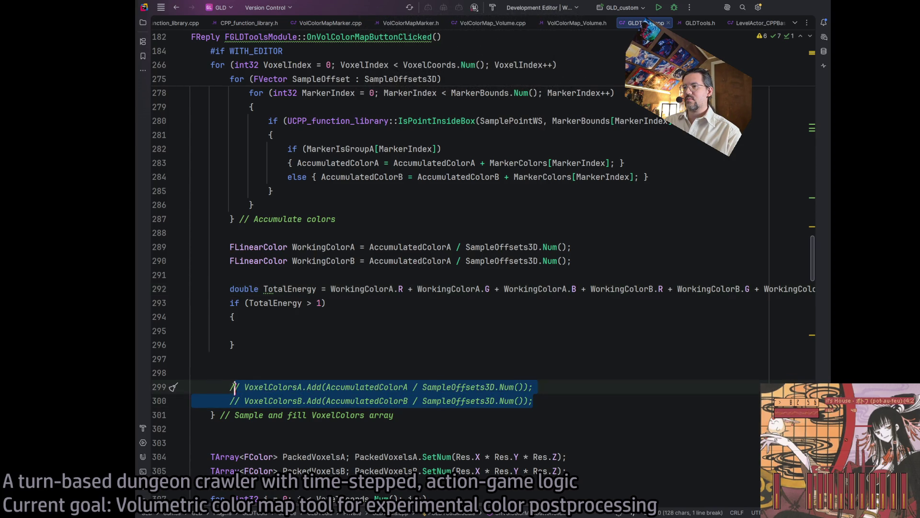
key(Escape)
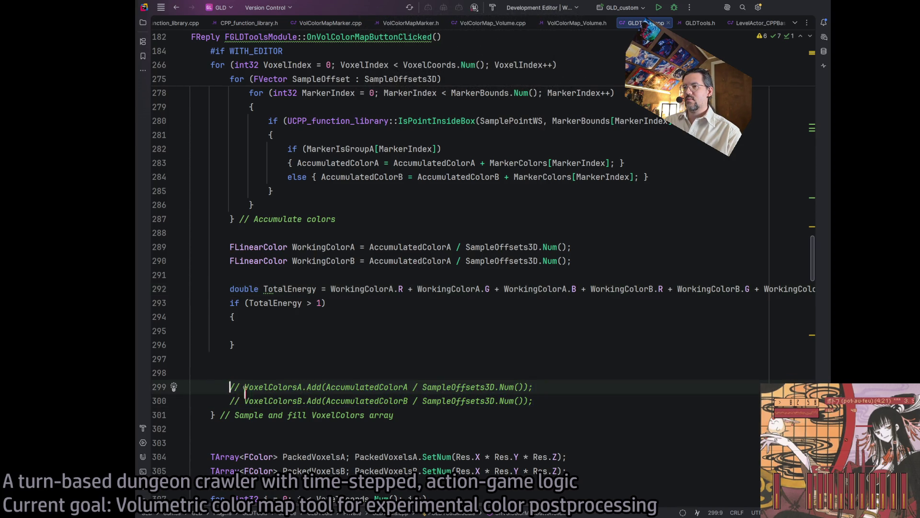
click(247, 358)
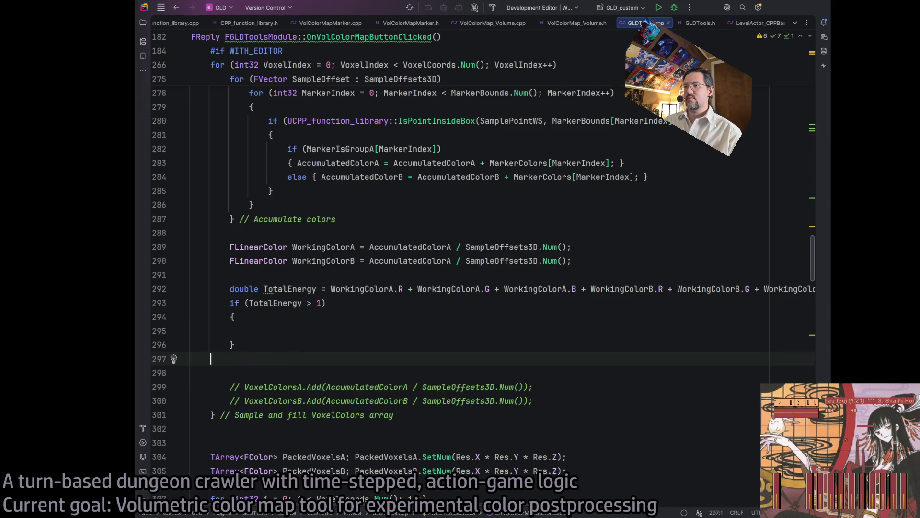
text(else {)
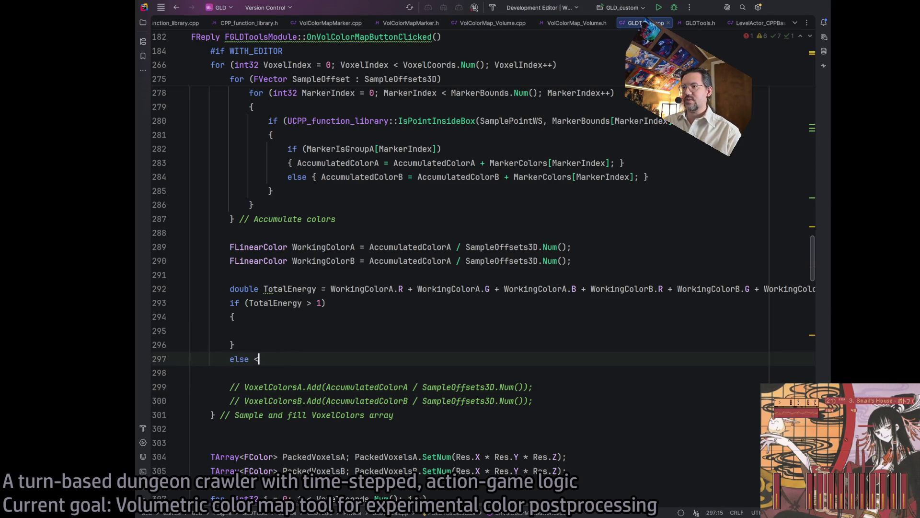
key(Return)
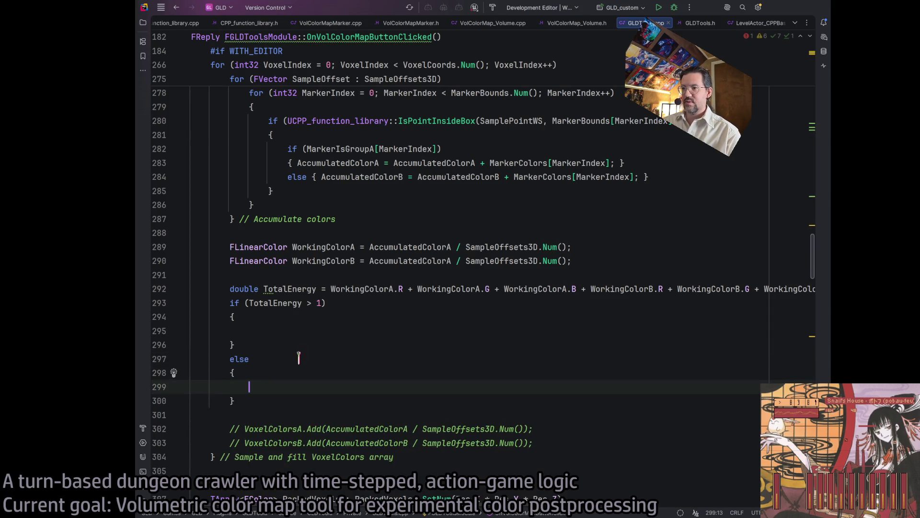
Move the commented VoxelColorsA/B Add lines into the else block and uncomment them
triple_click(263, 429)
drag(264, 428, 263, 437)
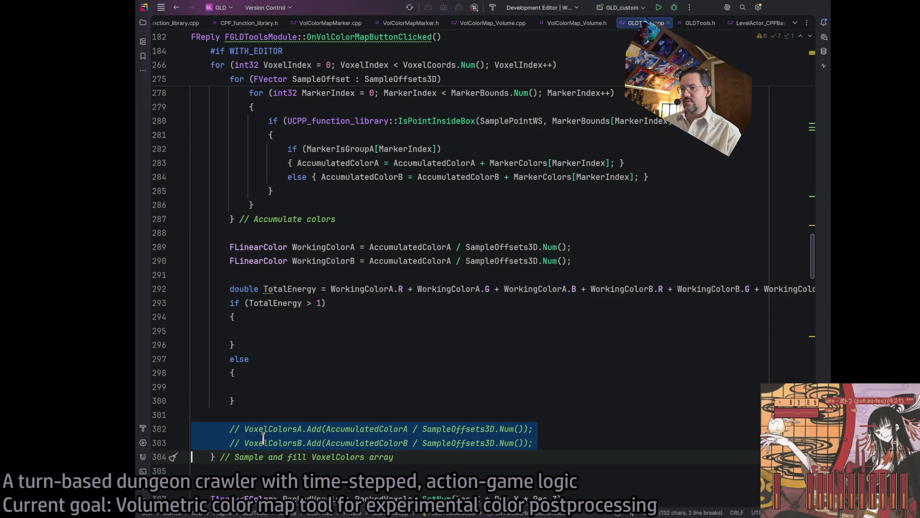
key(ctrl+x)
key(Up)
key(Up)
key(Up)
key(ctrl+v)
key(Up)
key(Up)
key(Delete)
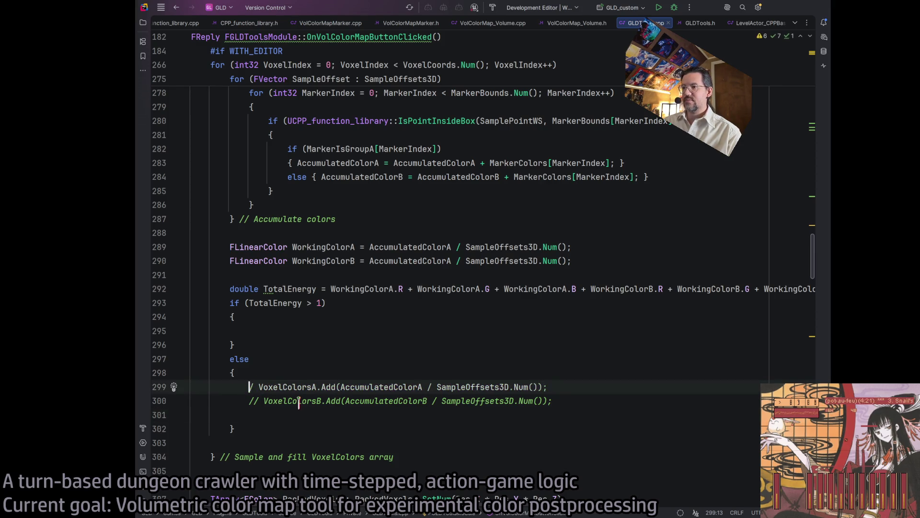
key(Delete)
key(Delete)
key(Down)
key(Delete)
key(Delete)
key(Delete)
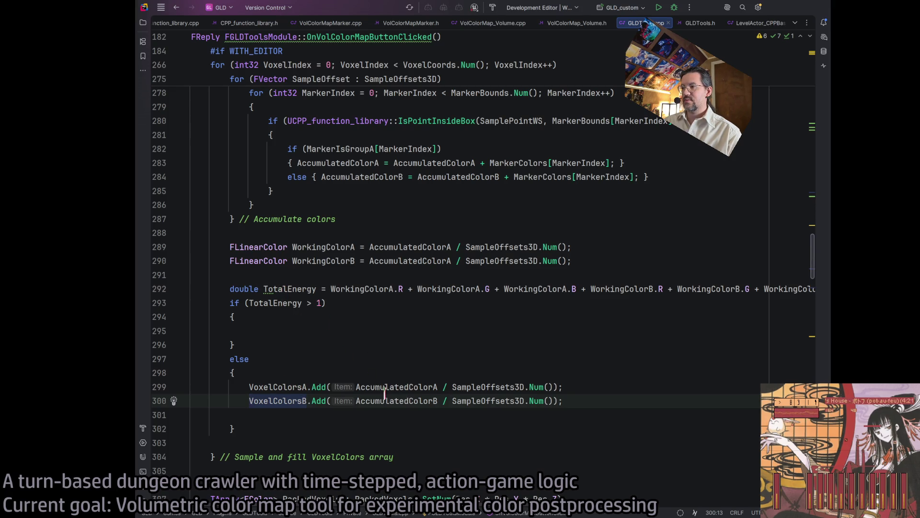
Replace the averaged-color Add arguments with WorkingColorA and WorkingColorB
double_click(335, 247)
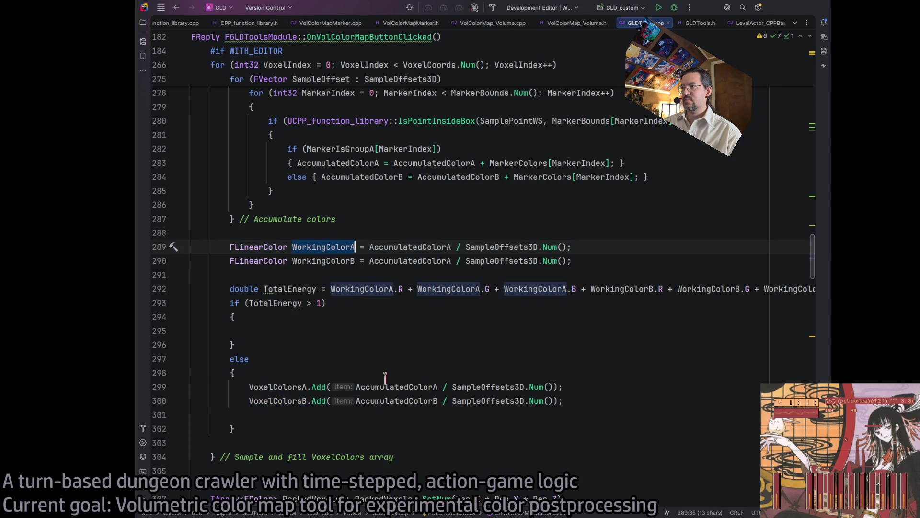
drag(379, 387, 485, 386)
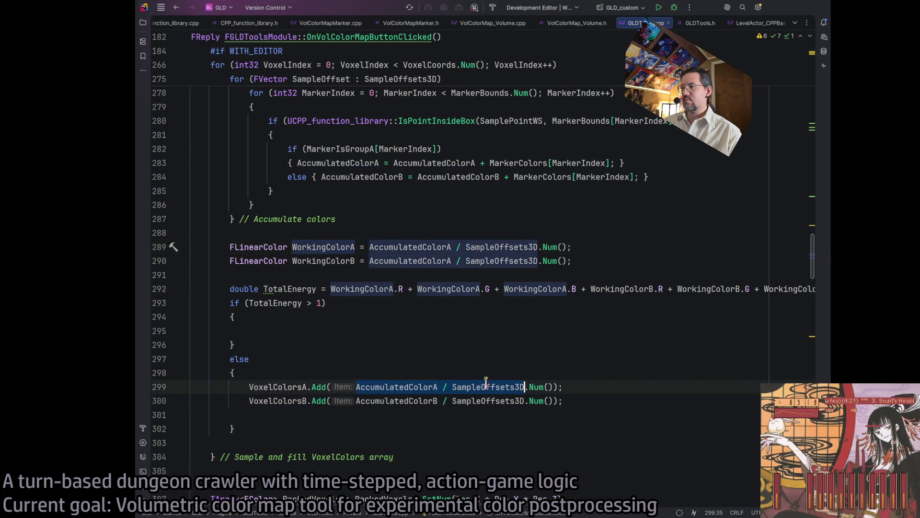
key(shift+Right)
key(shift+Right)
key(shift+Right)
key(ctrl+v)
double_click(391, 400)
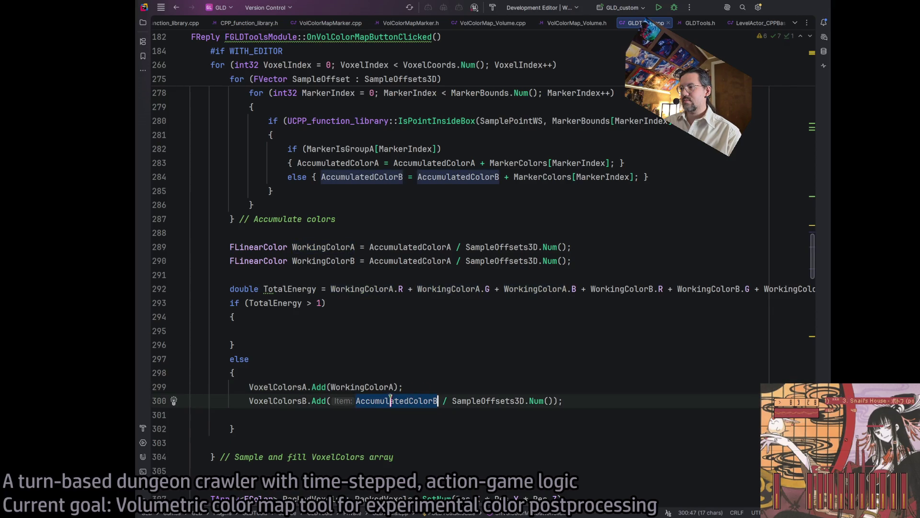
key(ctrl+shift+Right)
key(ctrl+shift+Right)
key(ctrl+shift+Right)
key(ctrl+v)
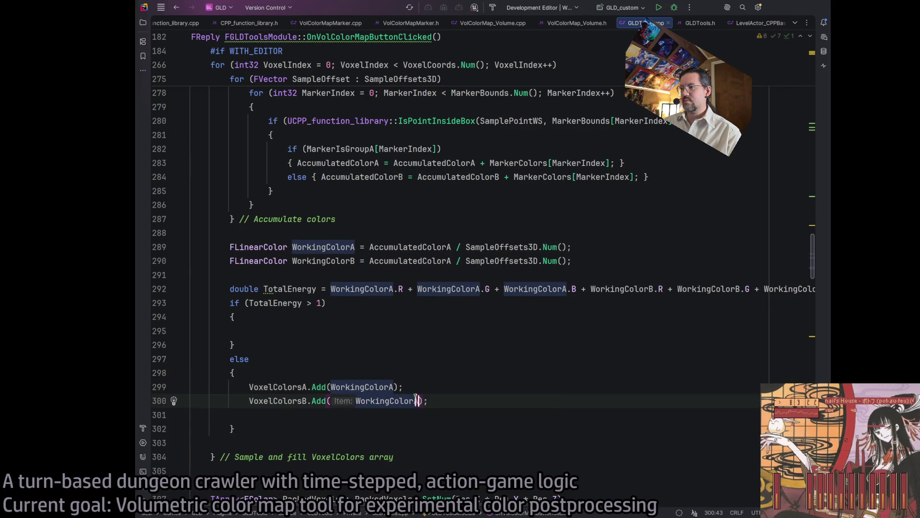
key(BackSpace)
text(B)
Remove the blank line at the end of the else block
click(386, 373)
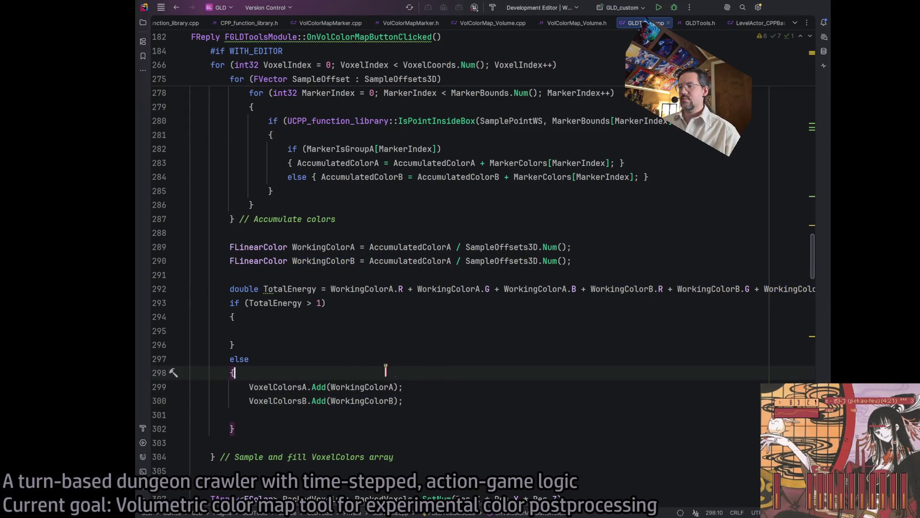
click(307, 415)
key(BackSpace)
click(295, 358)
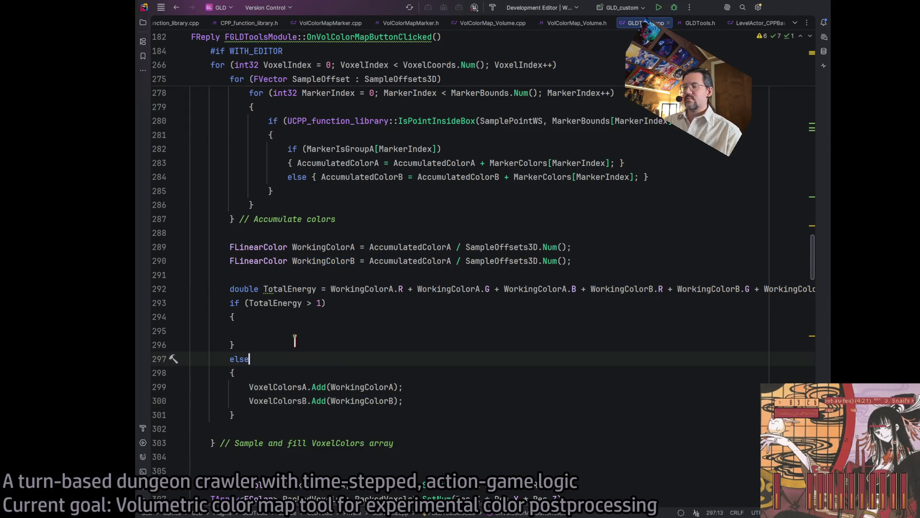
click(296, 330)
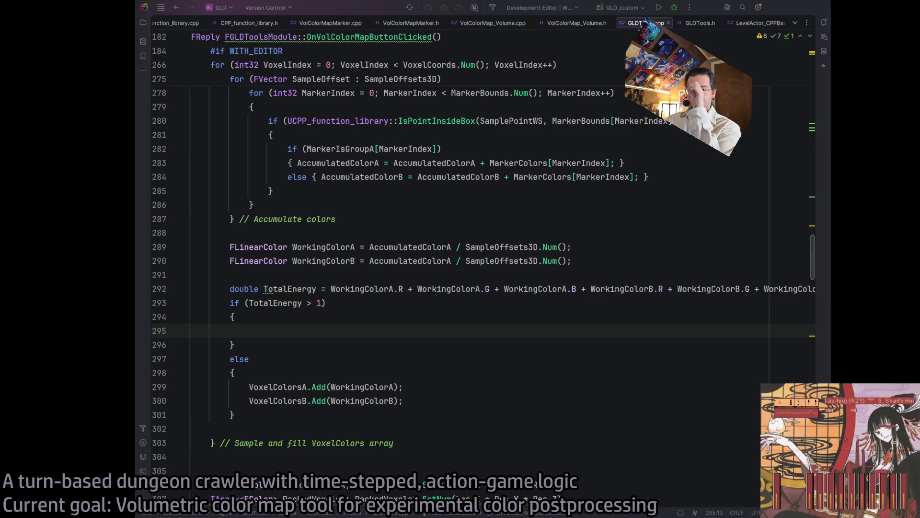
click(290, 331)
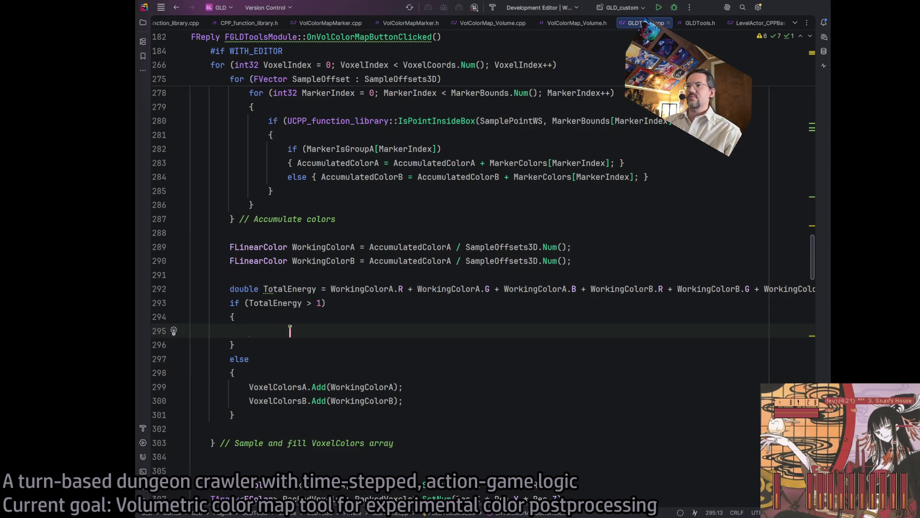
Declare double ScalingFactor = 1 / TotalEnergy and multiply WorkingColorA and WorkingColorB by it
text(double Scal)
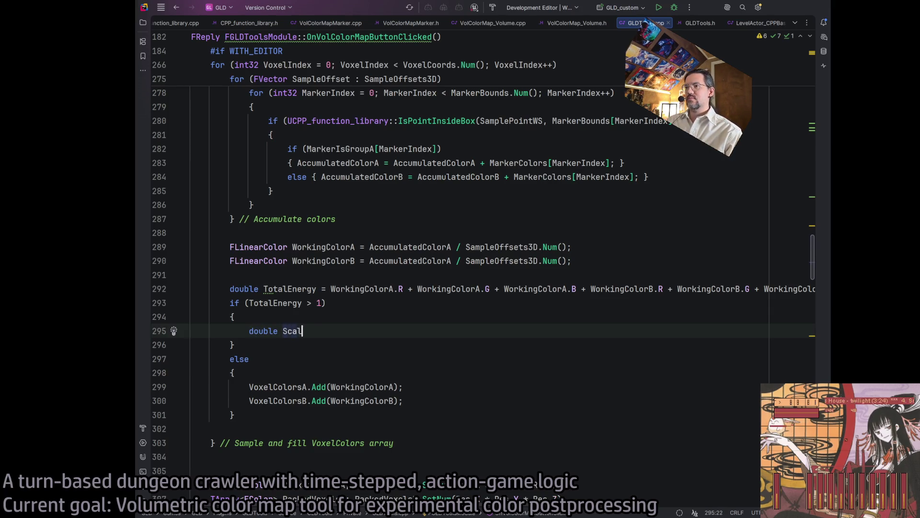
text(ingFactor = 1 /)
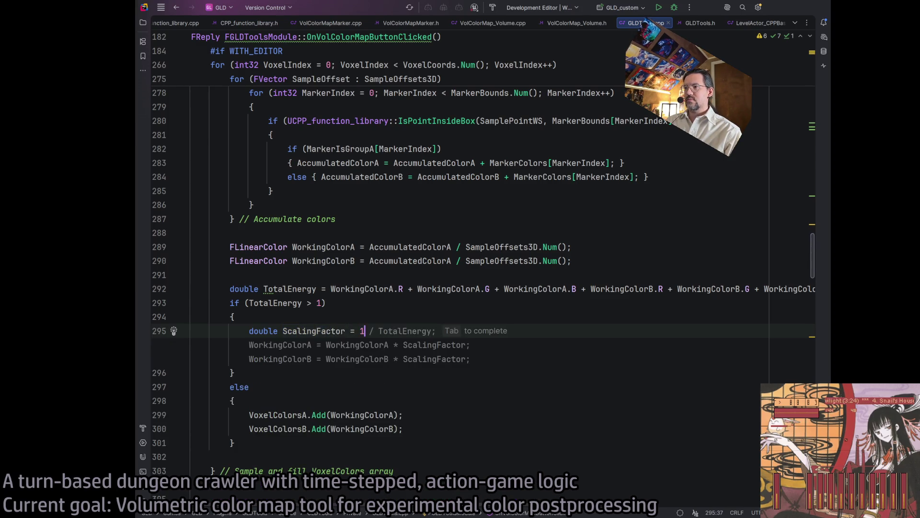
key(Tab)
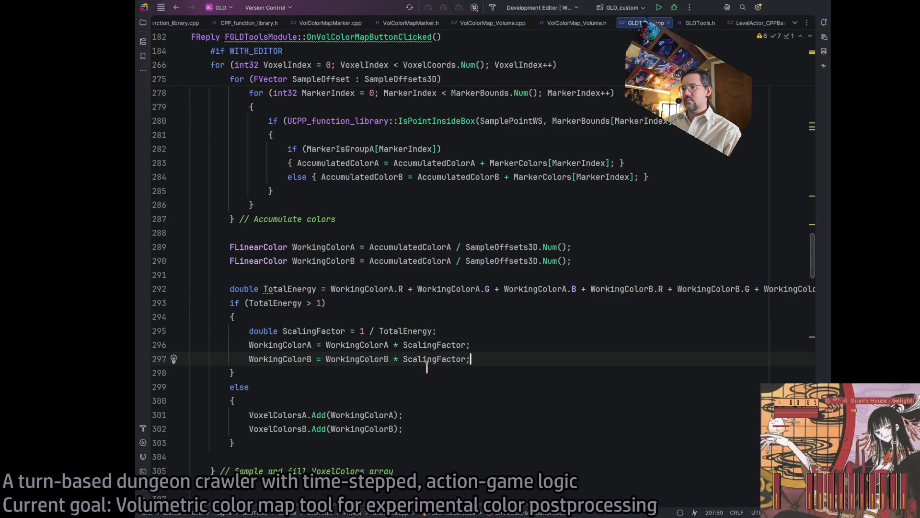
key(Up)
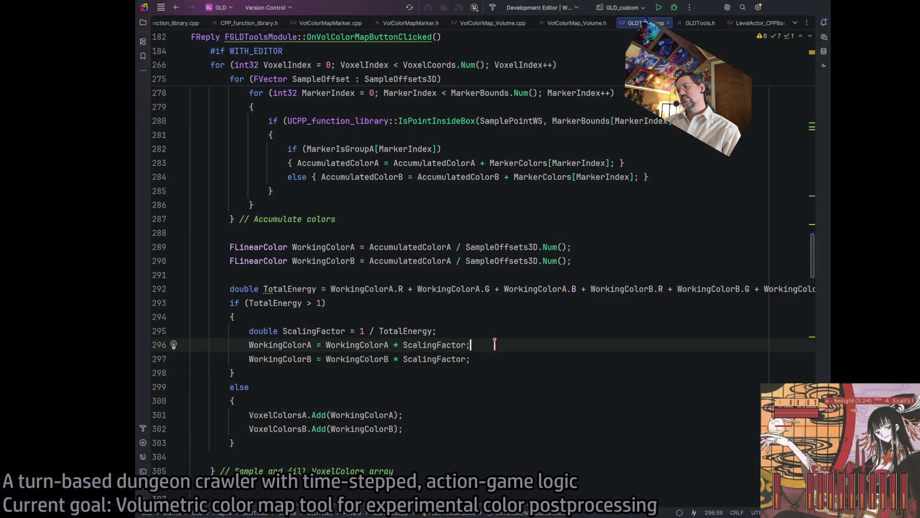
click(428, 330)
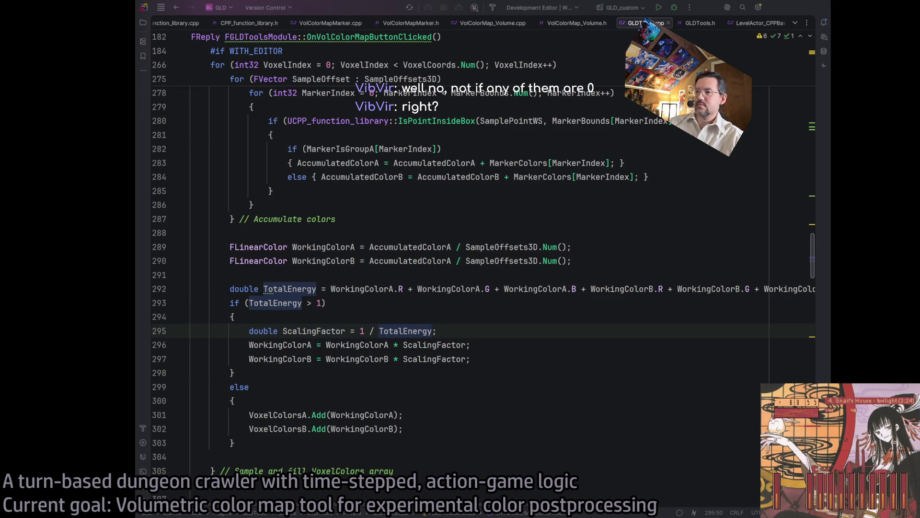
Append a // ScalingFactor comment to the ScalingFactor declaration on line 295
double_click(359, 345)
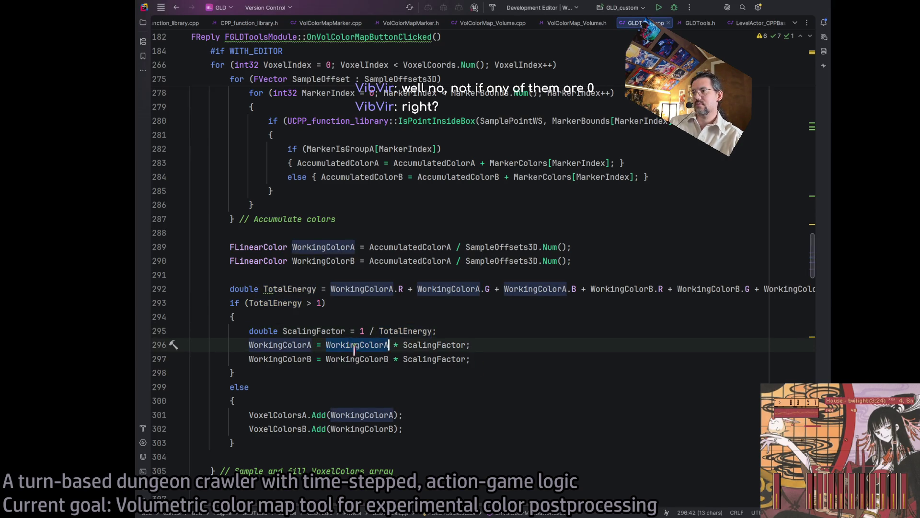
drag(355, 350, 437, 346)
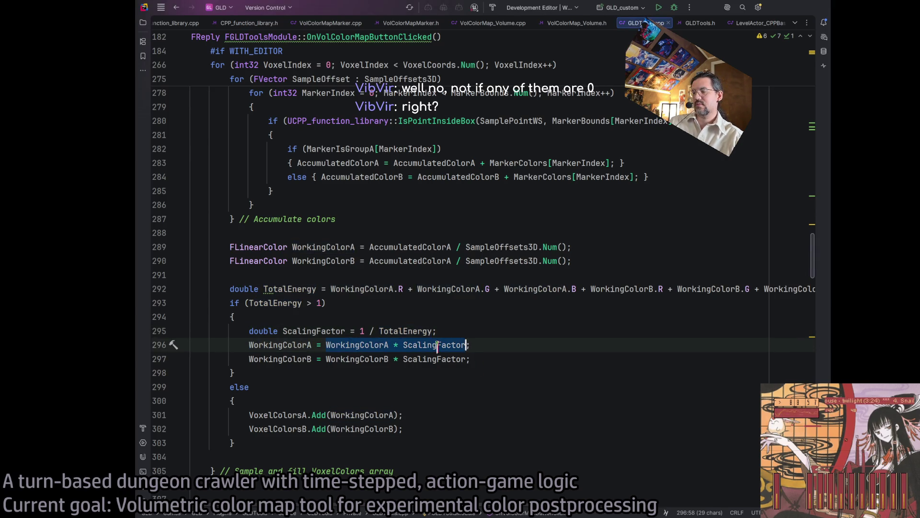
click(457, 328)
click(319, 330)
key(alt+Right)
key(alt+Right)
key(alt+Right)
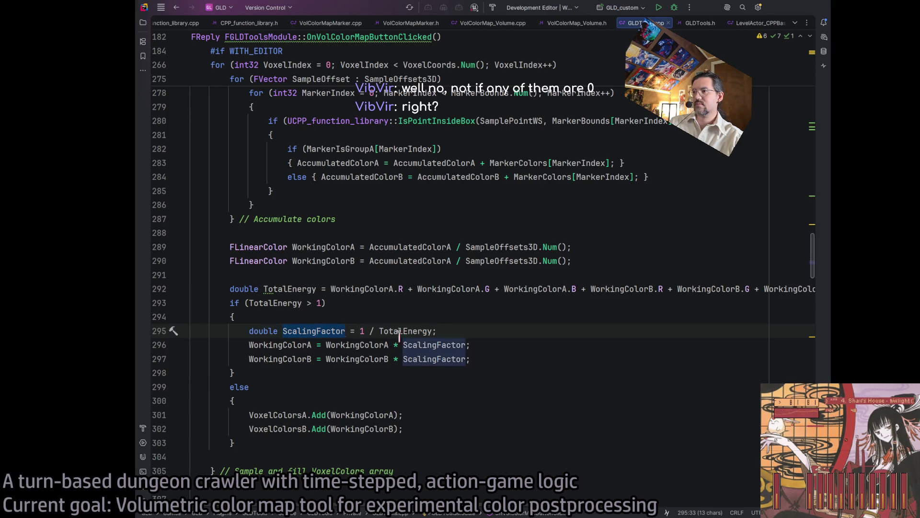
text( // )
text(ScalingFactor)
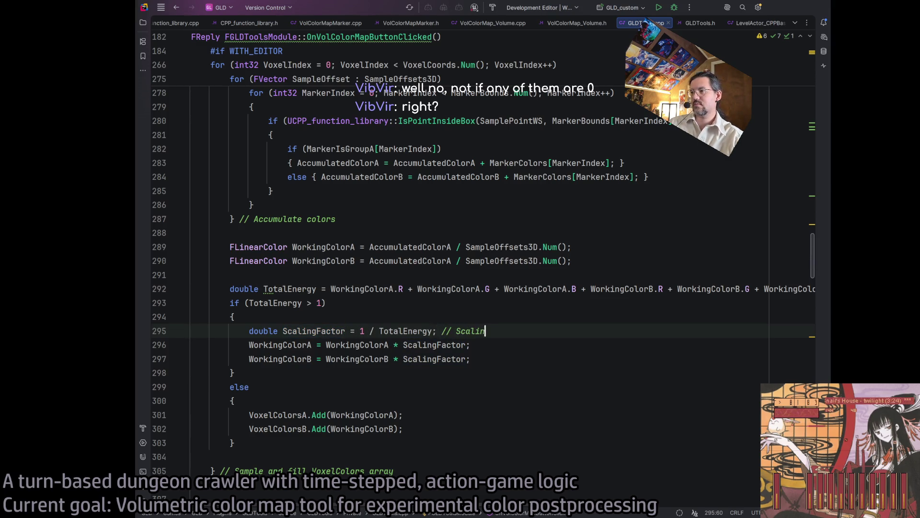
Test renaming ScalingFactor to S, then restore ScalingFactor in the declaration and both scaling lines
double_click(322, 331)
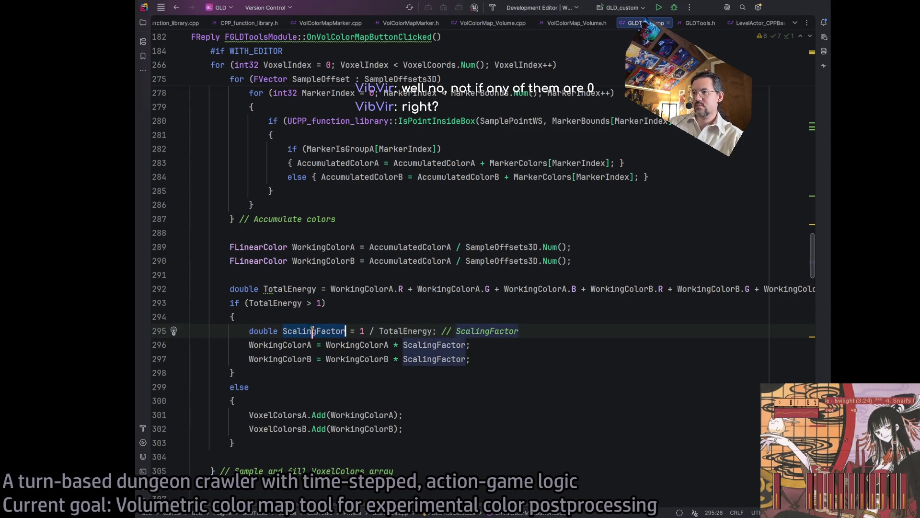
text(S)
click(528, 345)
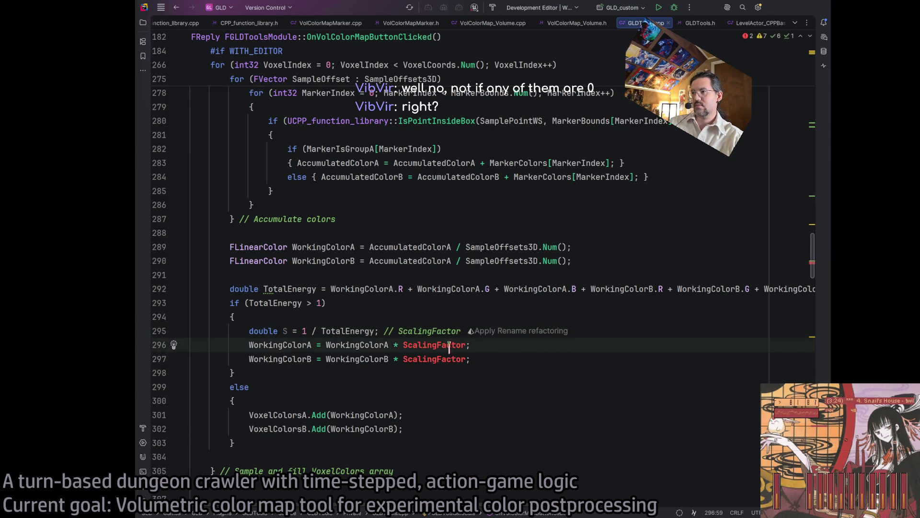
double_click(434, 345)
key(BackSpace)
double_click(433, 359)
key(BackSpace)
click(390, 345)
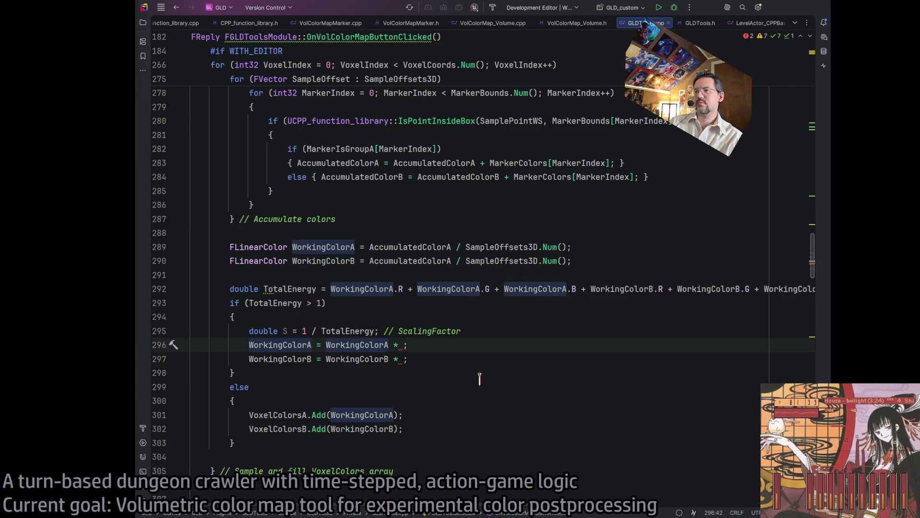
key(ctrl+v)
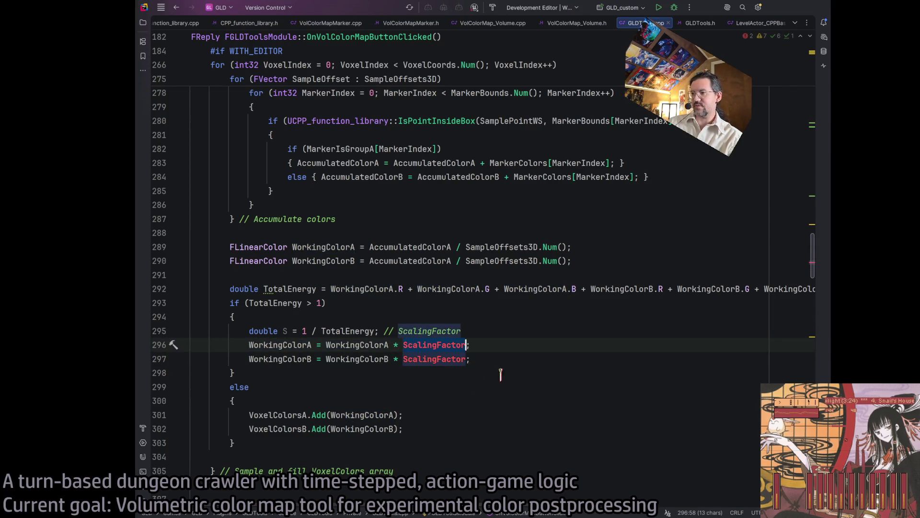
key(alt+Return)
text(calingFactor)
click(516, 358)
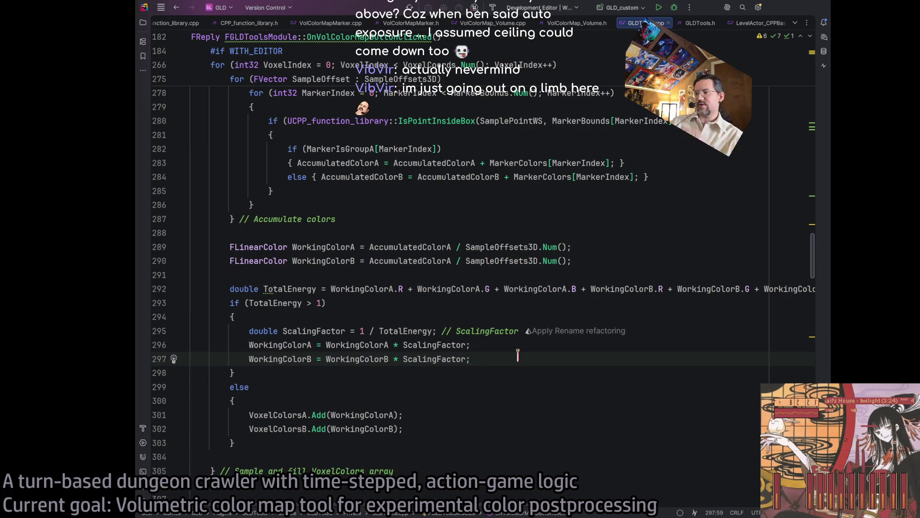
click(434, 396)
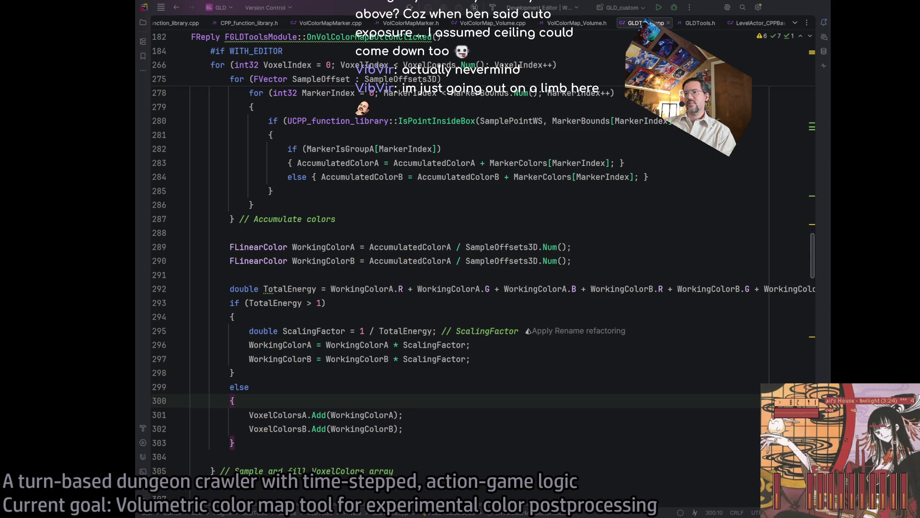
click(410, 415)
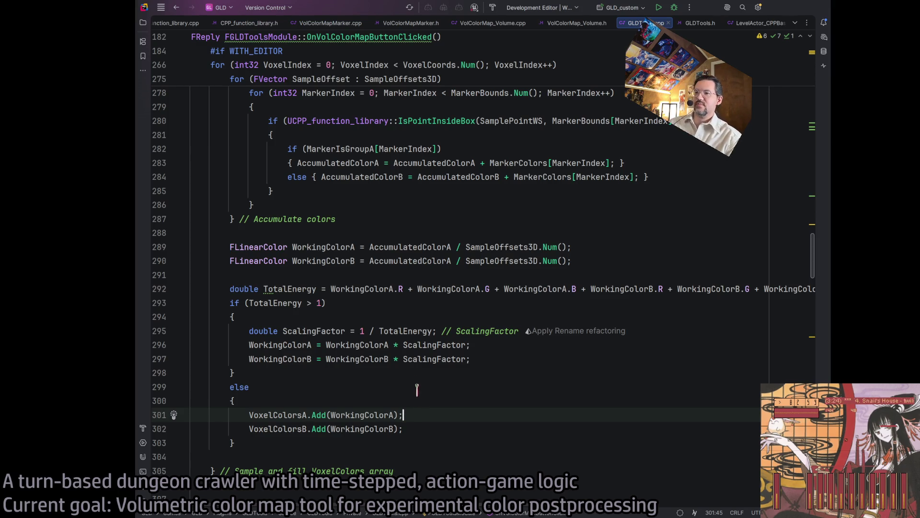
Make the TotalEnergy declaration on line 292 const double, correcting the mistyped 'coons'
click(482, 353)
key(Up)
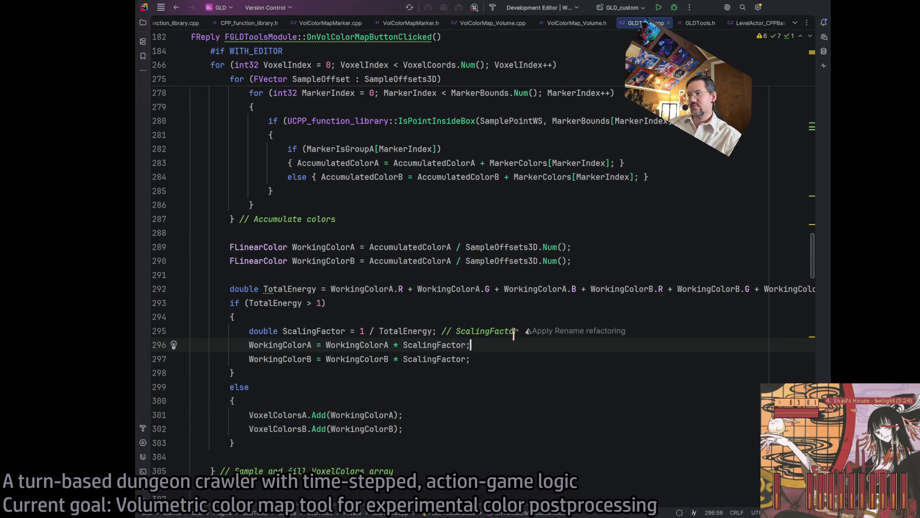
click(267, 288)
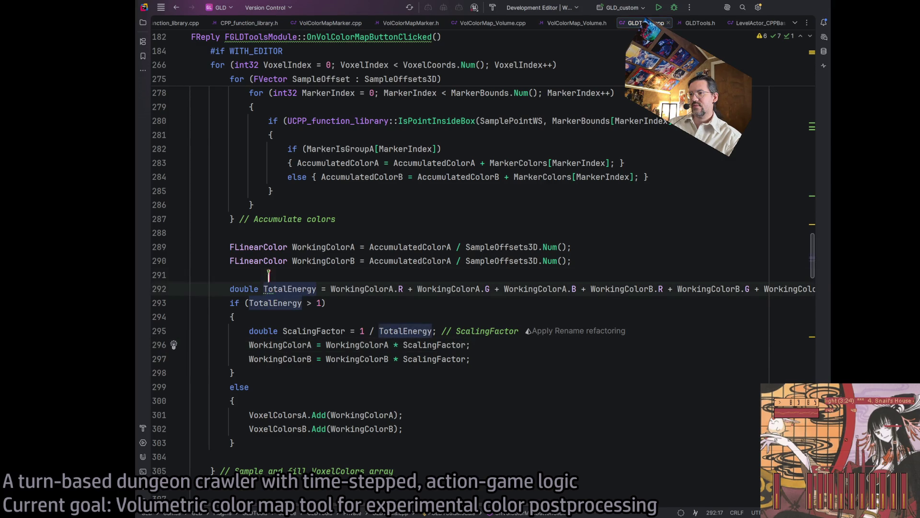
key(Up)
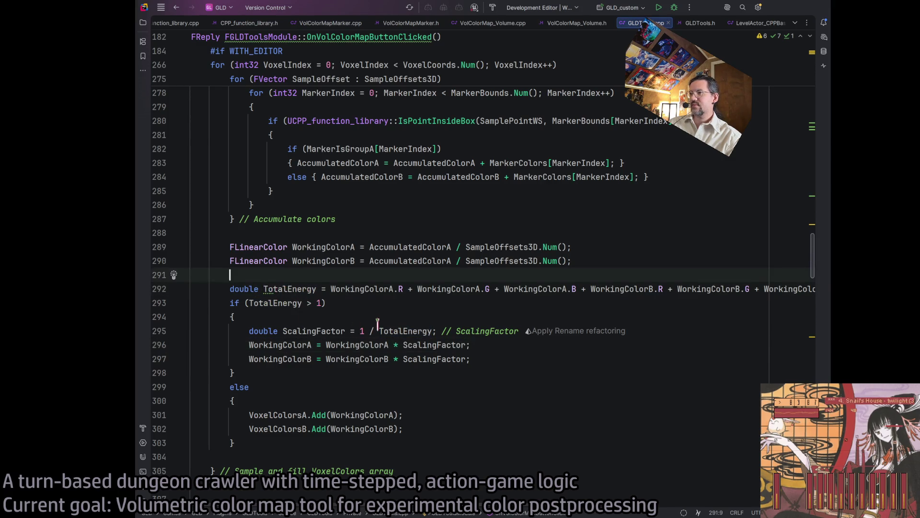
scroll(377, 325, down, 2)
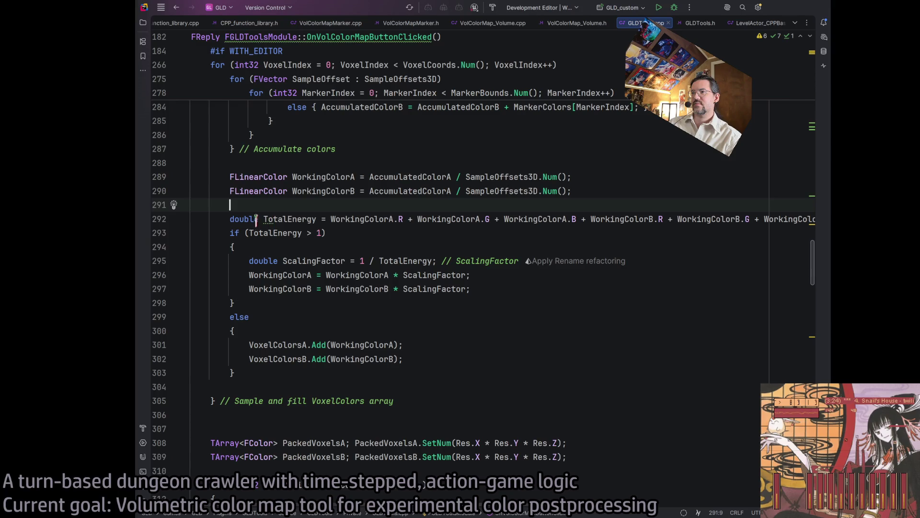
click(232, 219)
text(coons)
key(BackSpace)
key(BackSpace)
key(BackSpace)
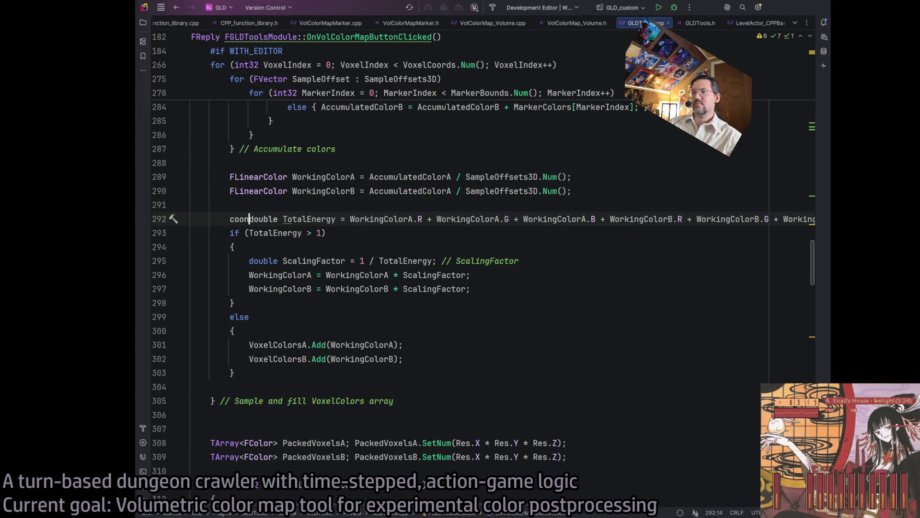
text(nst)
click(417, 260)
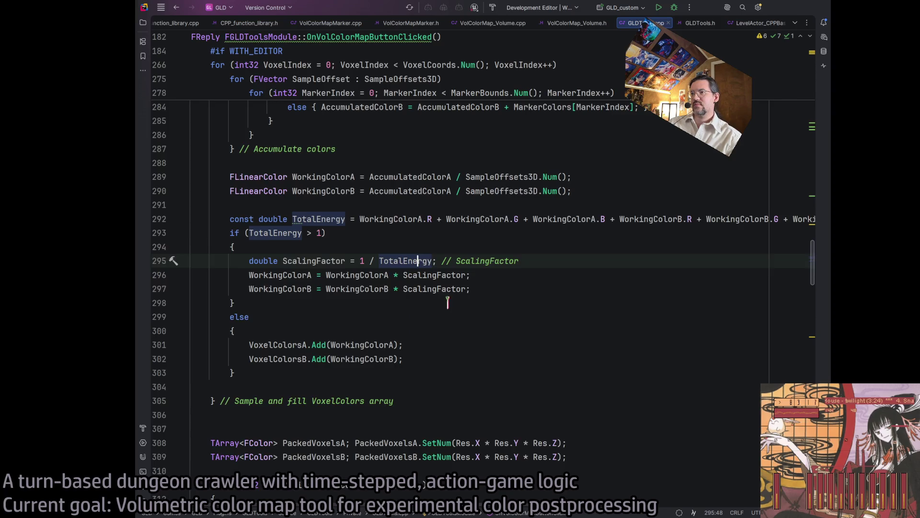
scroll(449, 292, down, 3)
scroll(454, 287, up, 3)
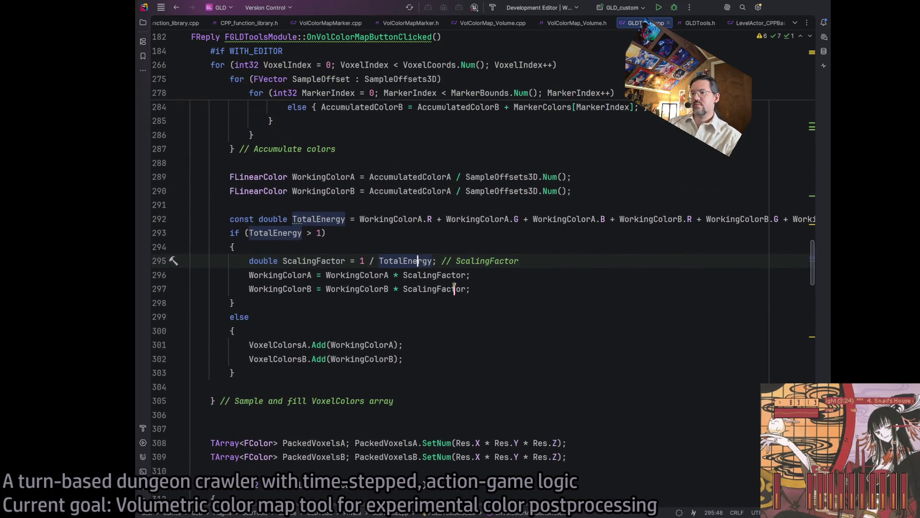
click(321, 387)
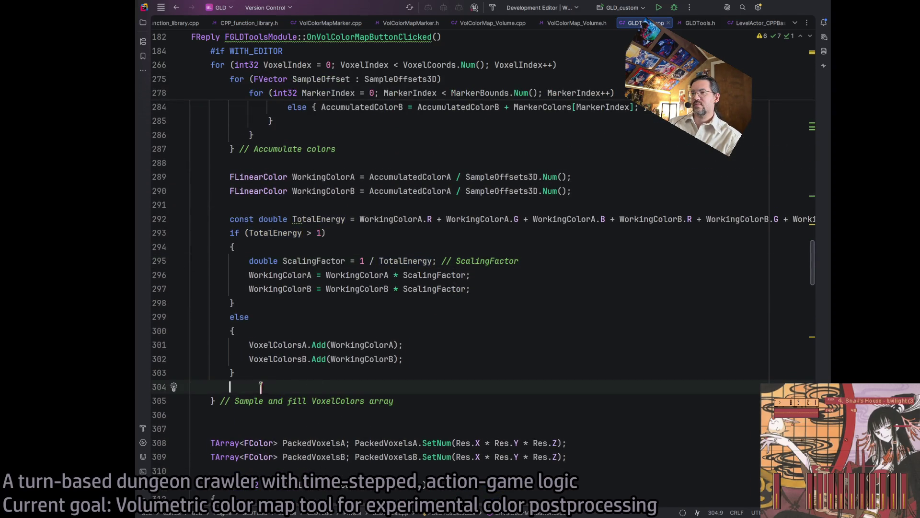
Collapse the else branch to one line: else { VoxelColorsA.Add(WorkingColorA); VoxelColorsB.Add(WorkingColorB); }
click(295, 326)
key(Delete)
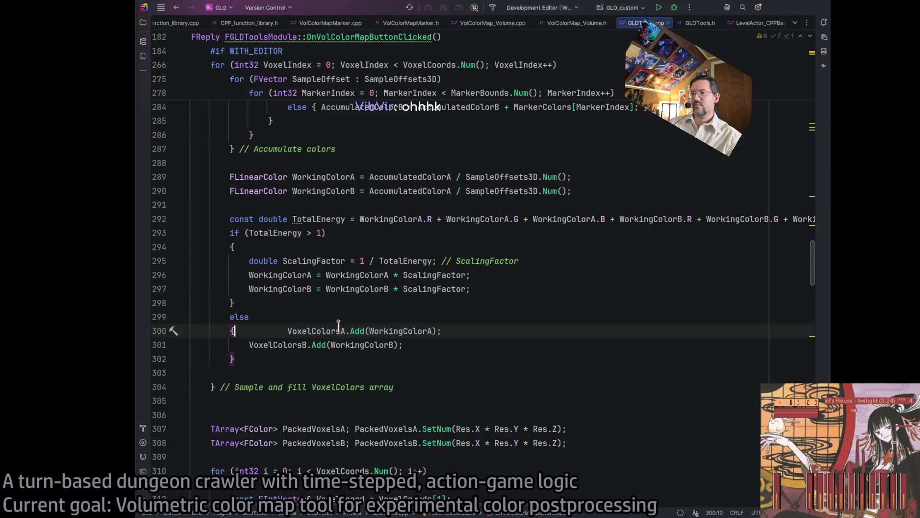
click(440, 331)
key(Delete)
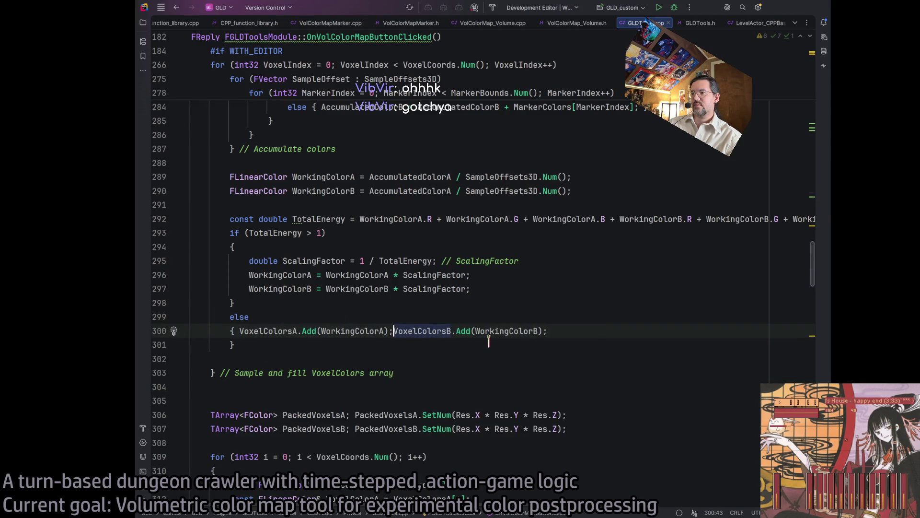
key(ctrl+shift+j)
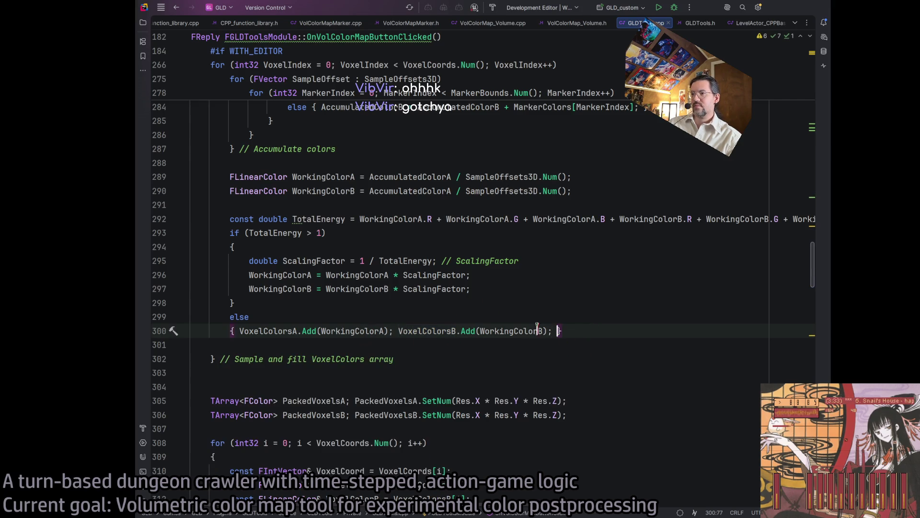
key(Up)
key(ctrl+shift+j)
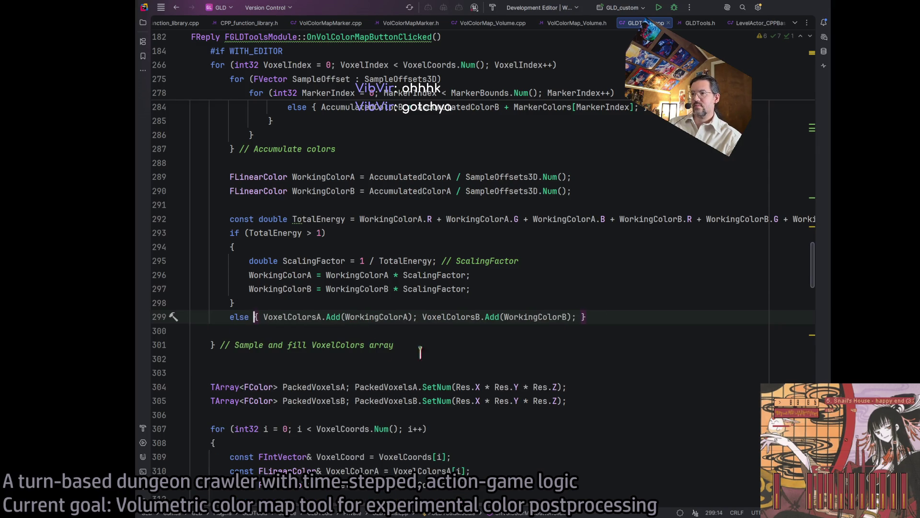
key(Down)
key(Down)
key(End)
scroll(333, 372, down, 3)
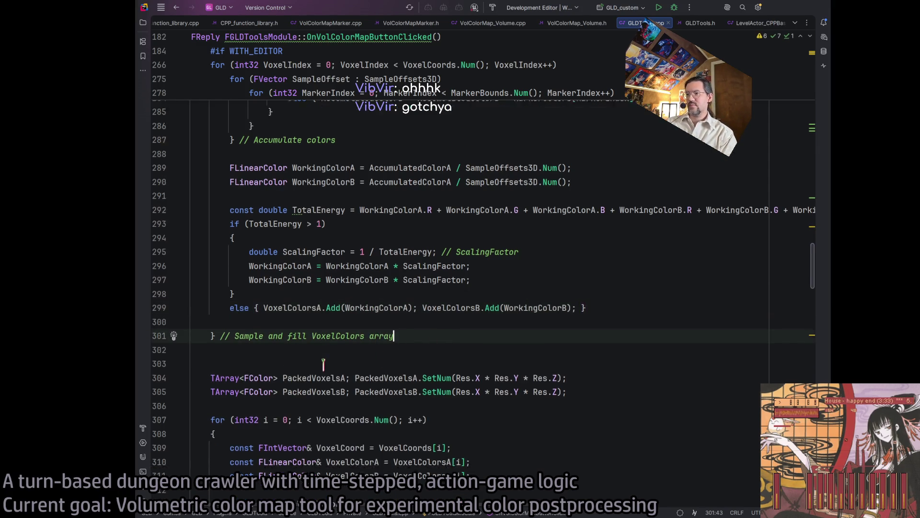
scroll(333, 331, down, 3)
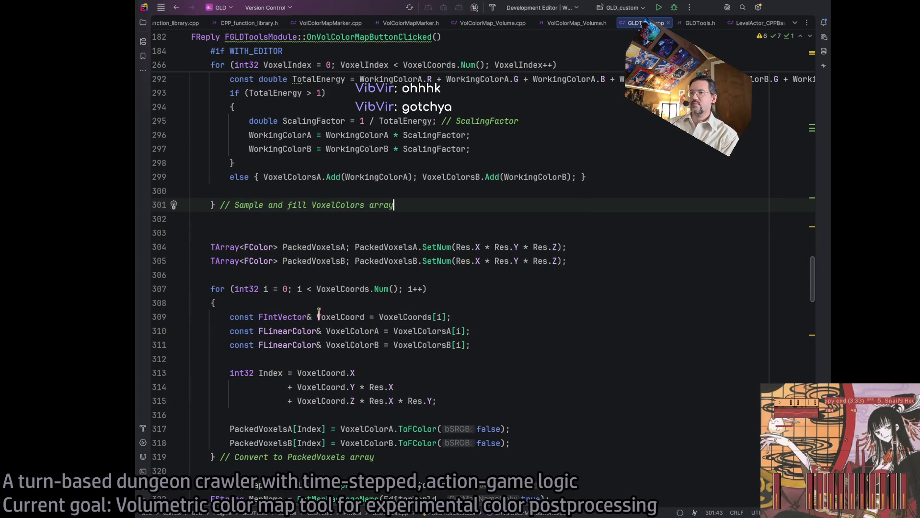
click(282, 288)
scroll(321, 298, down, 3)
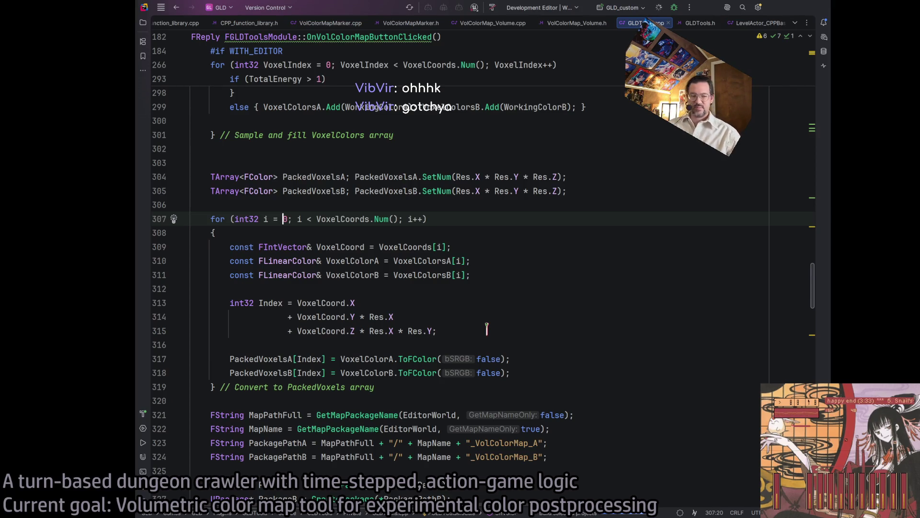
Rebuild and run GLD_custom, confirming the successful build log as Unreal Editor launches
key(shift+F10)
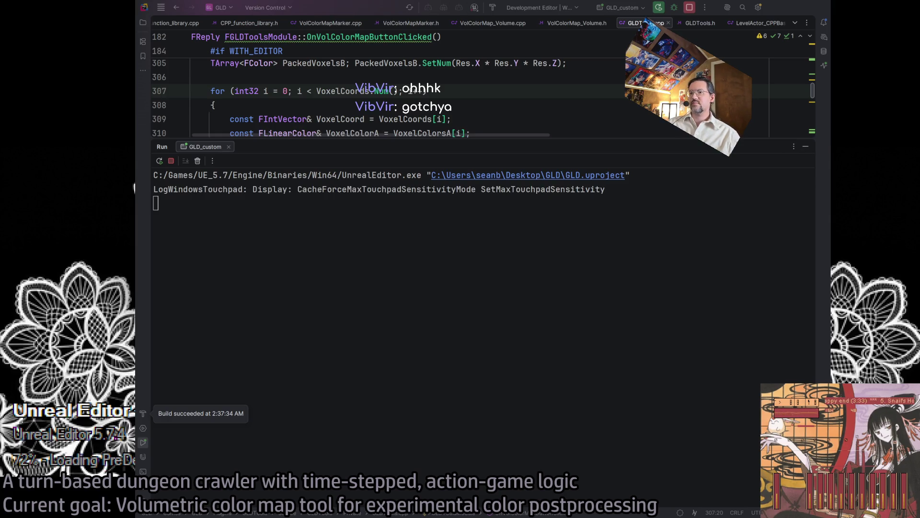
click(143, 414)
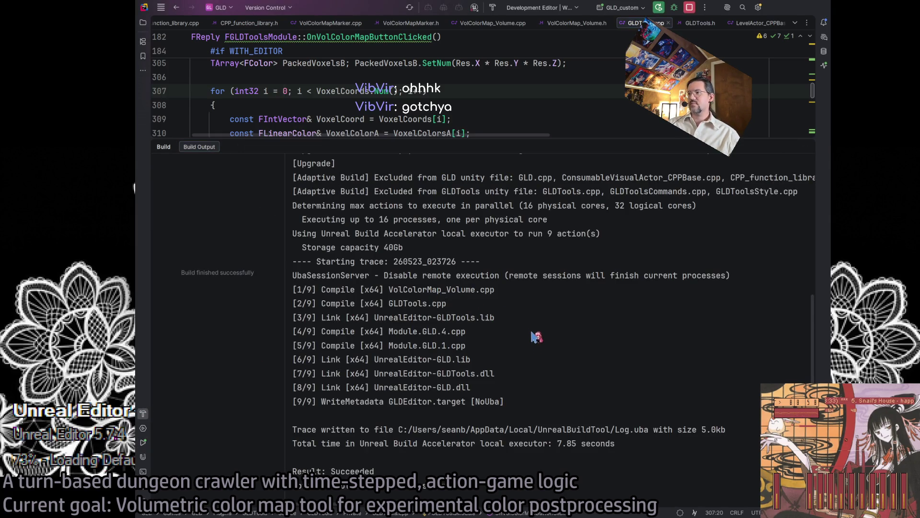
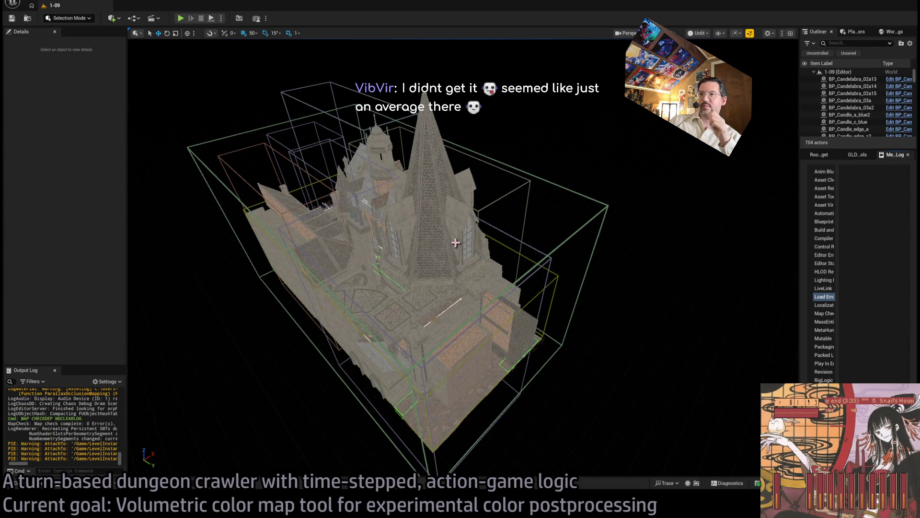
Narrow the VolColorMapMarker_Street4 box to a Y scale of 8
mouse_move(456, 230)
mouse_down()
mouse_move(447, 163)
mouse_move(407, 191)
mouse_up()
click(424, 195)
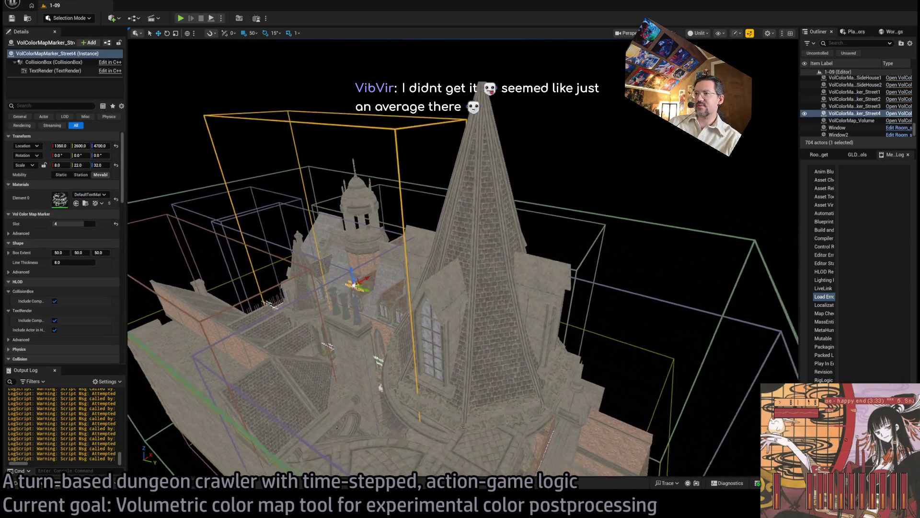
drag(413, 277, 397, 275)
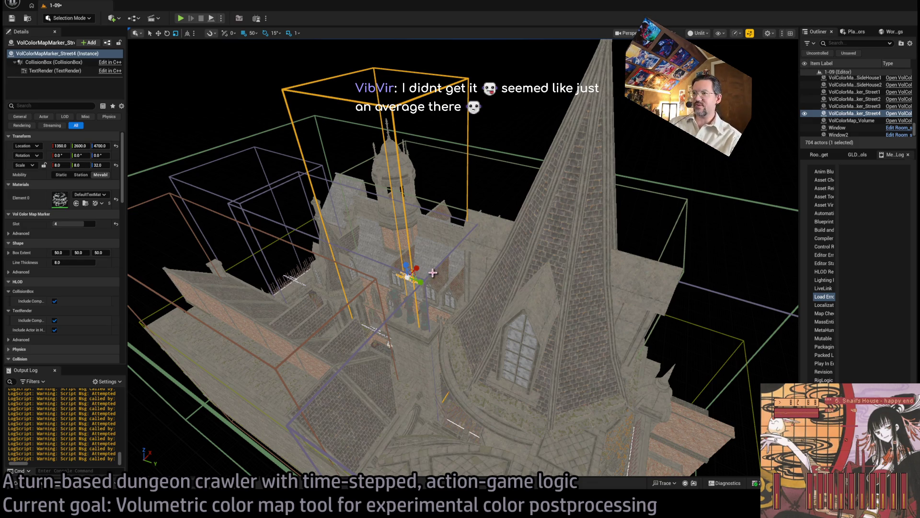
key(w)
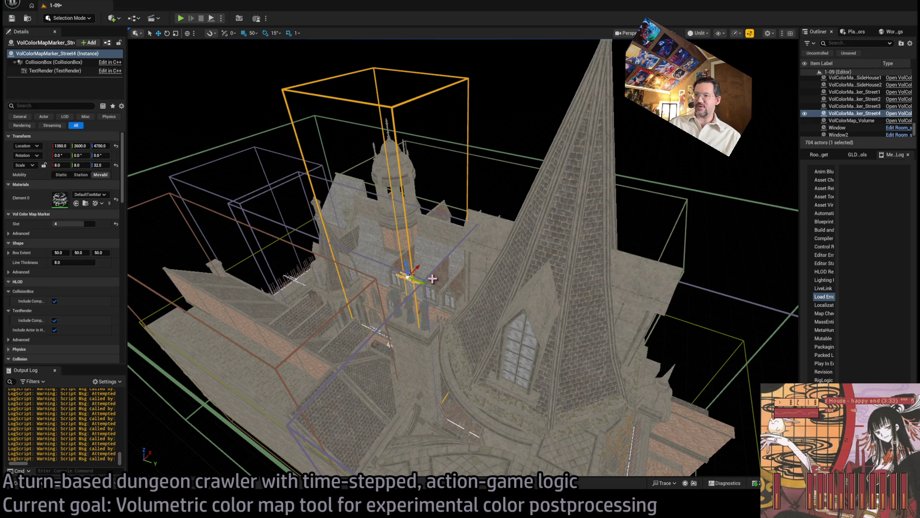
key(f)
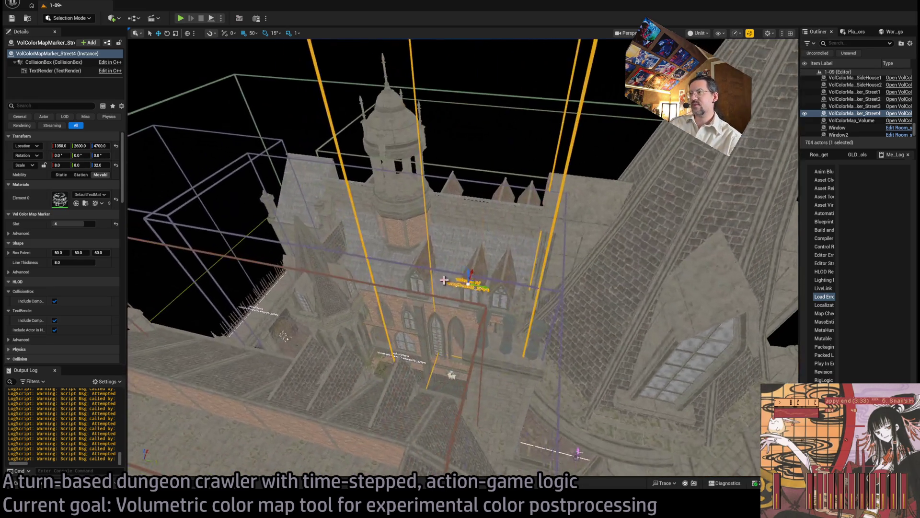
Duplicate the marker as VolColorMapMarker_Street5 with Slot 3, then select VolColorMap_Volume
key(ctrl+d)
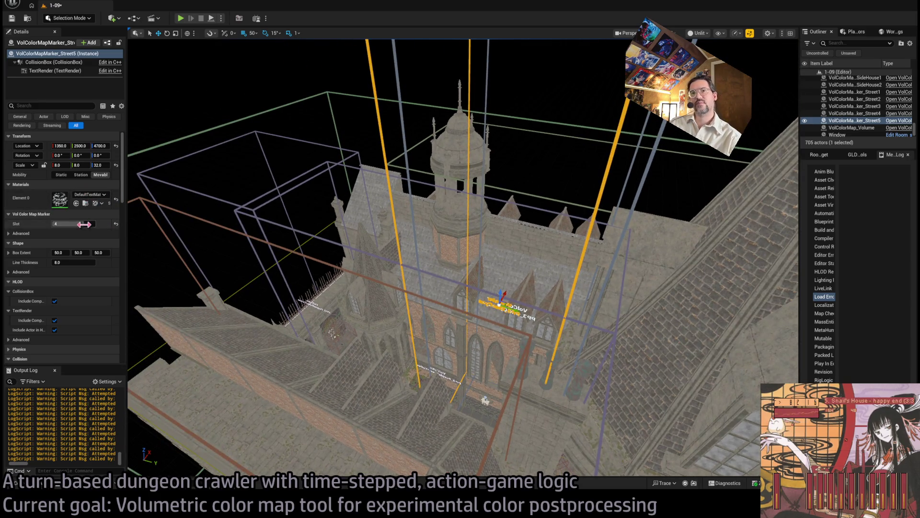
drag(81, 224, 72, 223)
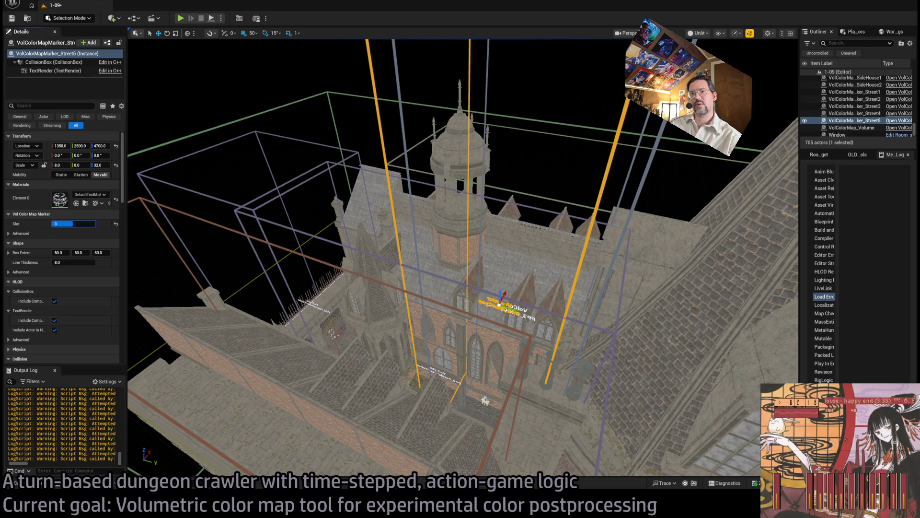
key(f)
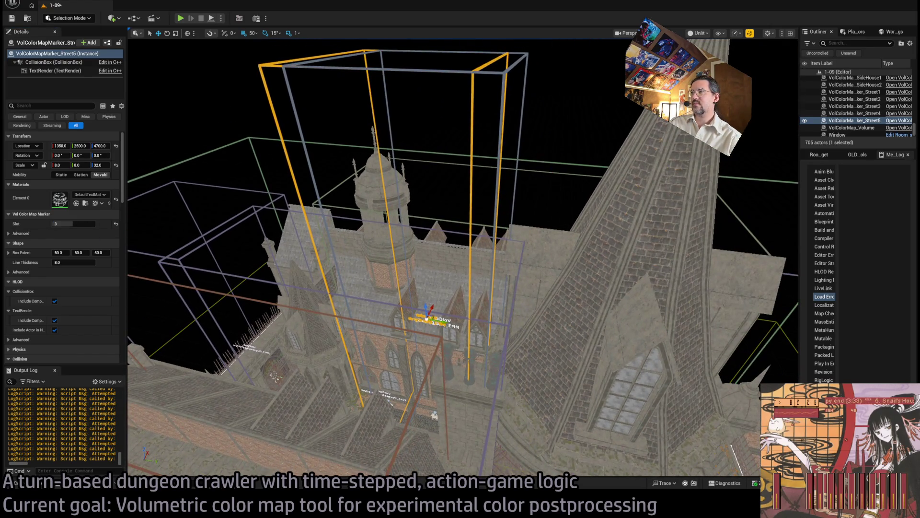
click(541, 162)
key(f)
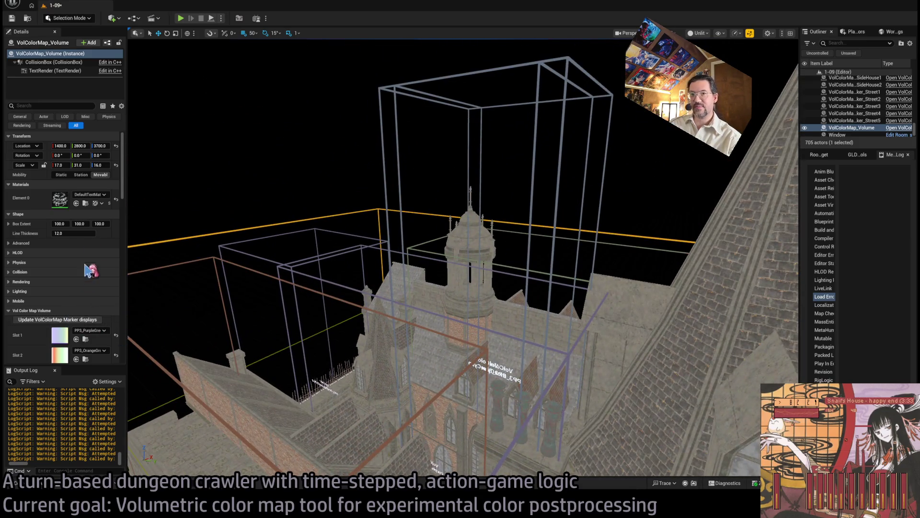
Run Update VolColorMap Marker displays from the GLD level tools
click(820, 154)
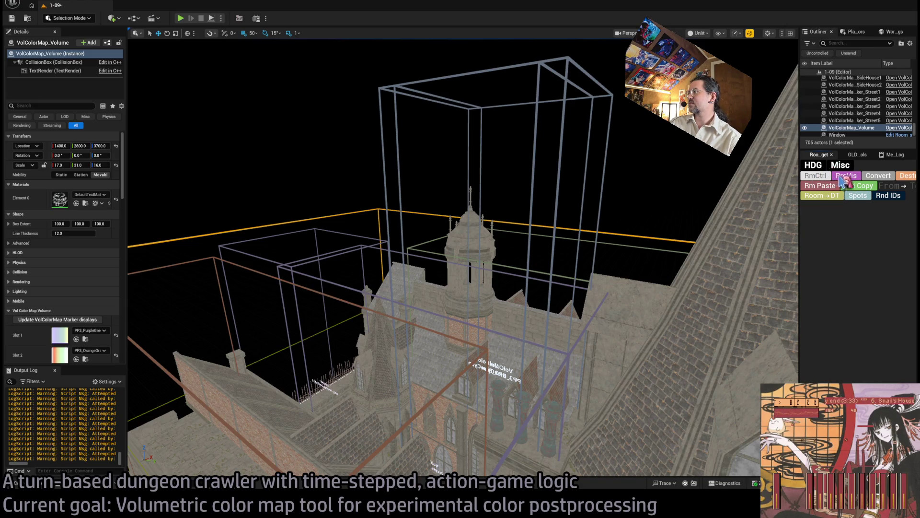
click(858, 155)
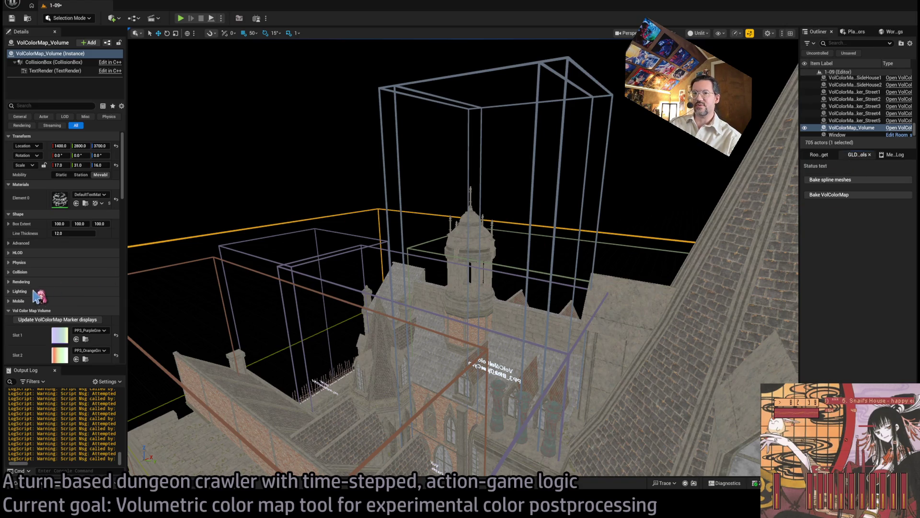
click(34, 320)
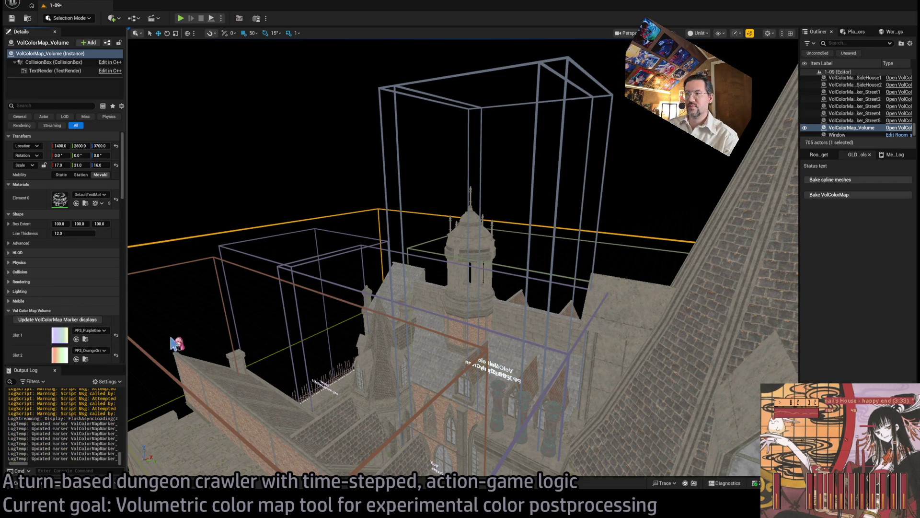
Inspect the Street4 and Street5 markers in the viewport, then select VolColorMap_Volume
click(559, 188)
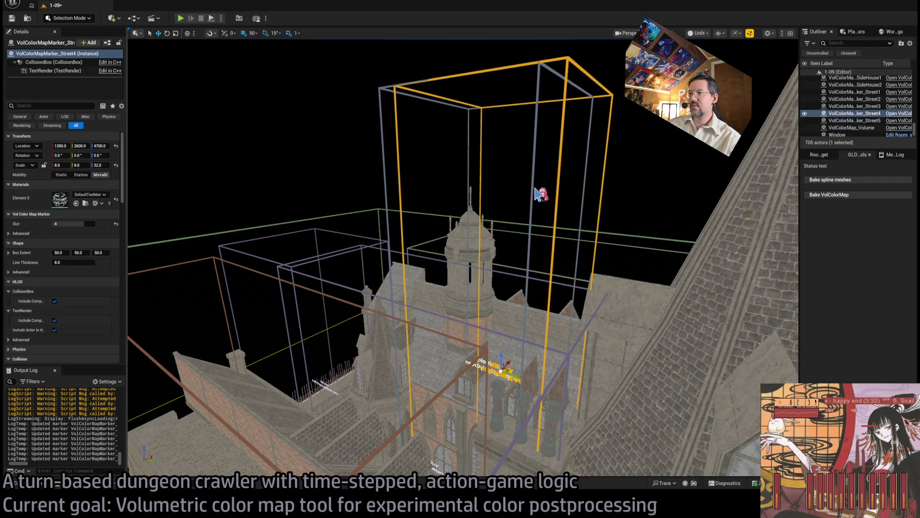
click(534, 187)
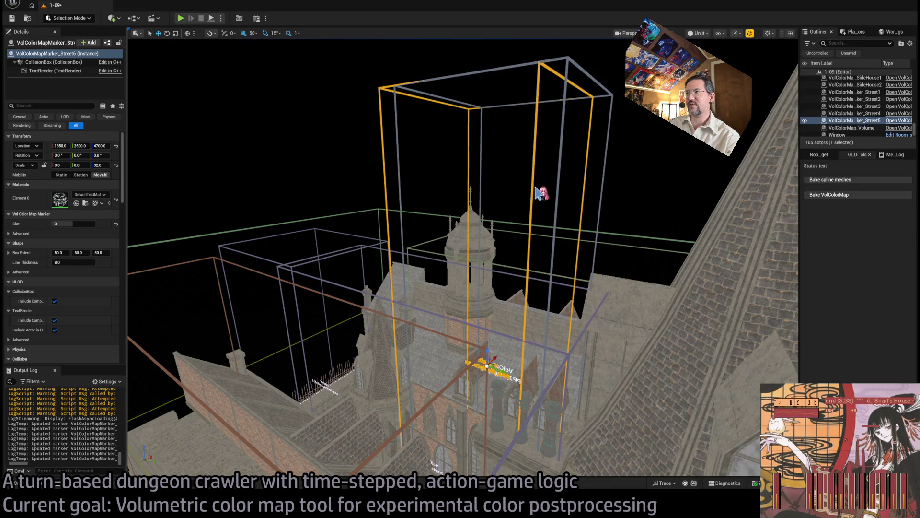
key(w)
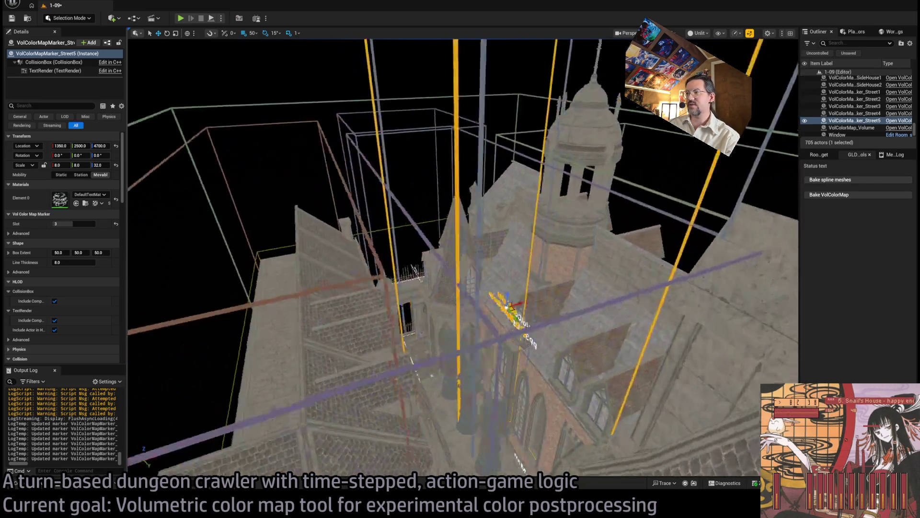
key(s)
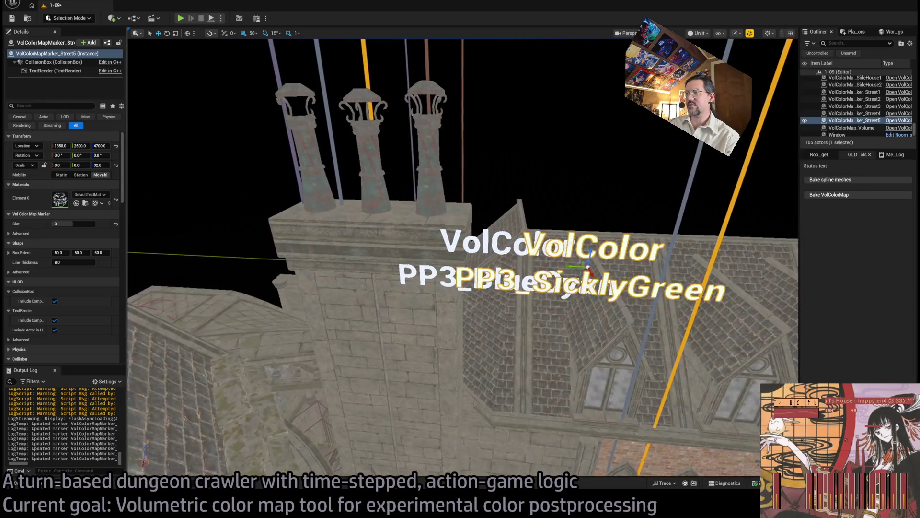
key(s)
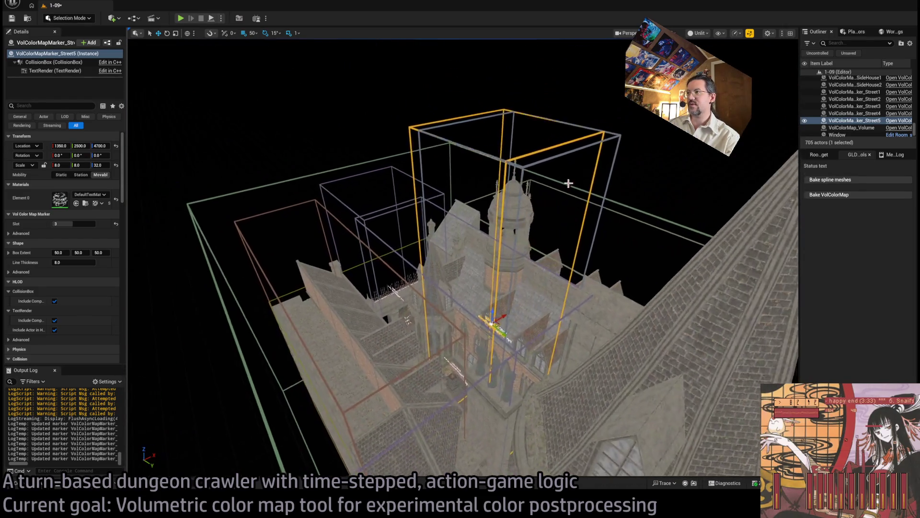
click(643, 213)
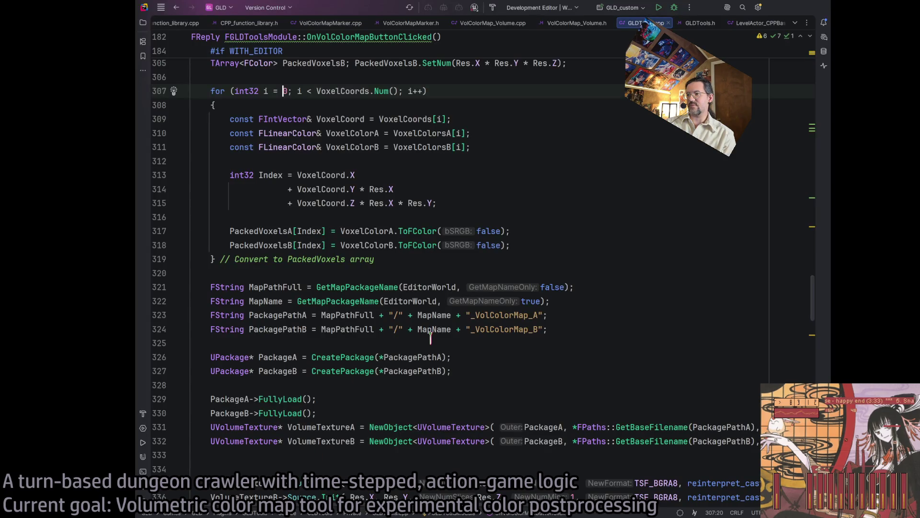
Copy the VoxelColorsA/B.Add statements into the if block after line 297 and start a build
scroll(411, 353, down, 3)
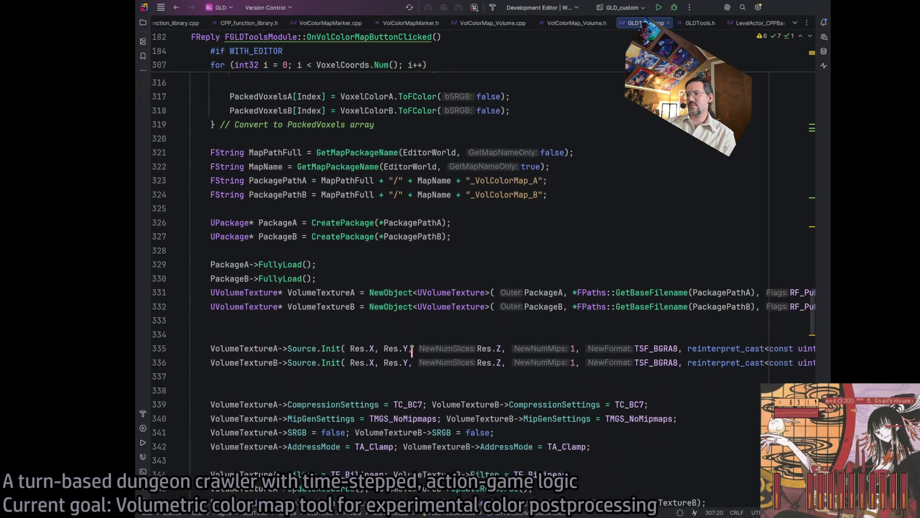
scroll(412, 353, up, 6)
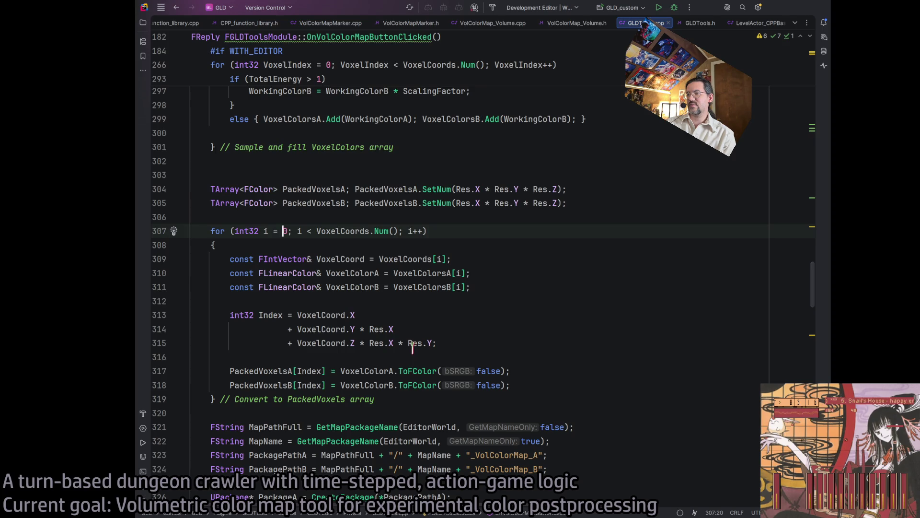
scroll(412, 347, up, 5)
click(510, 296)
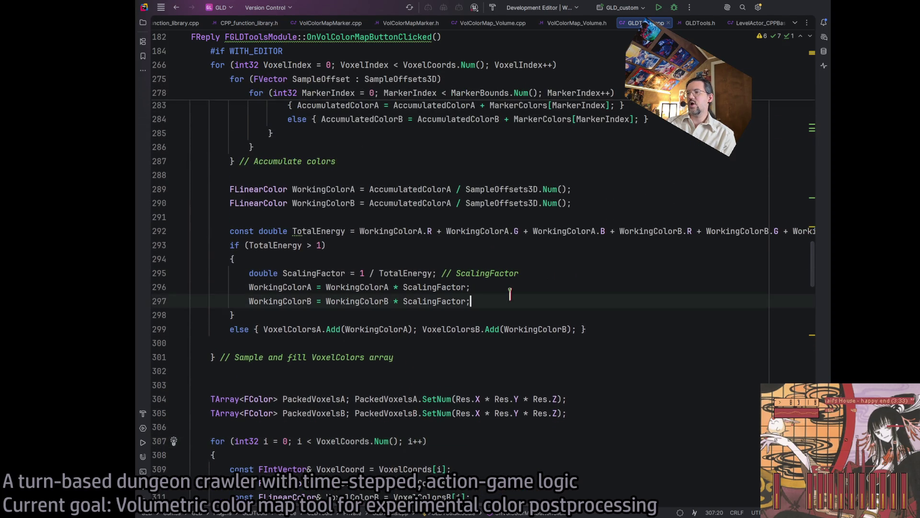
drag(581, 329, 263, 328)
key(ctrl+c)
click(517, 301)
key(Return)
key(ctrl+v)
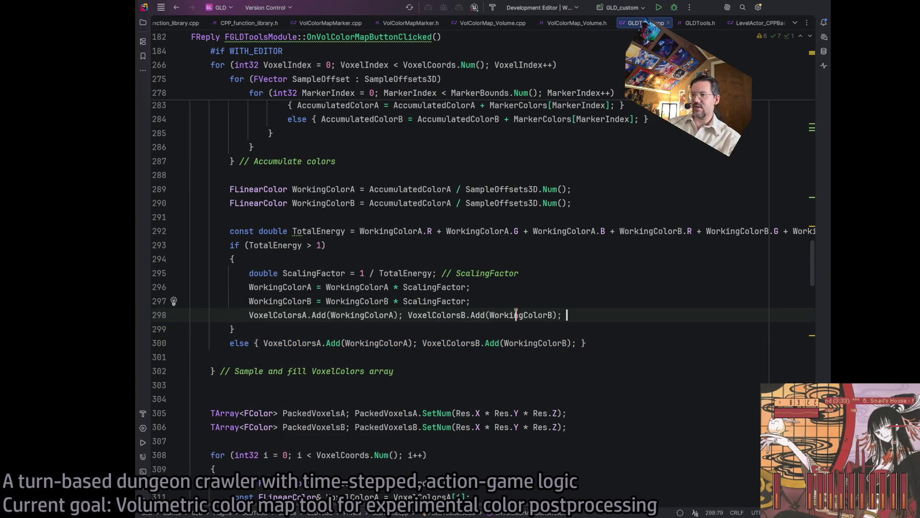
click(613, 302)
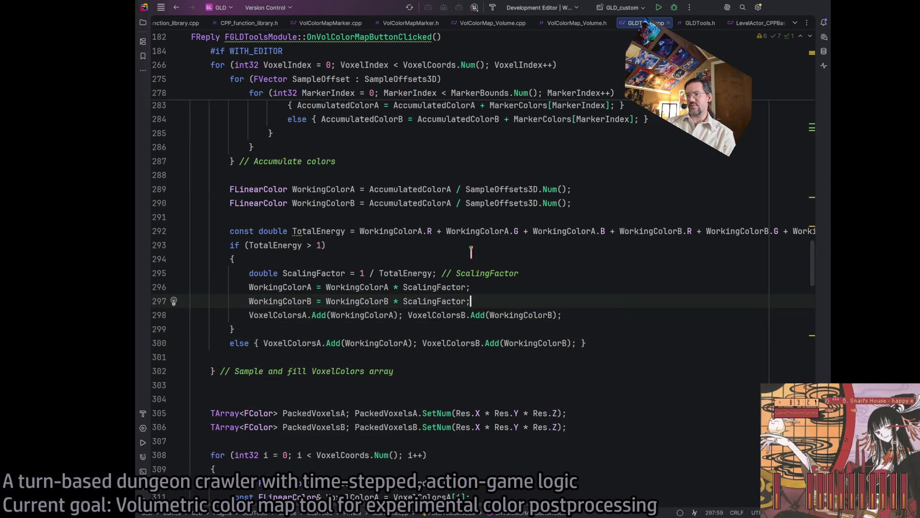
click(623, 318)
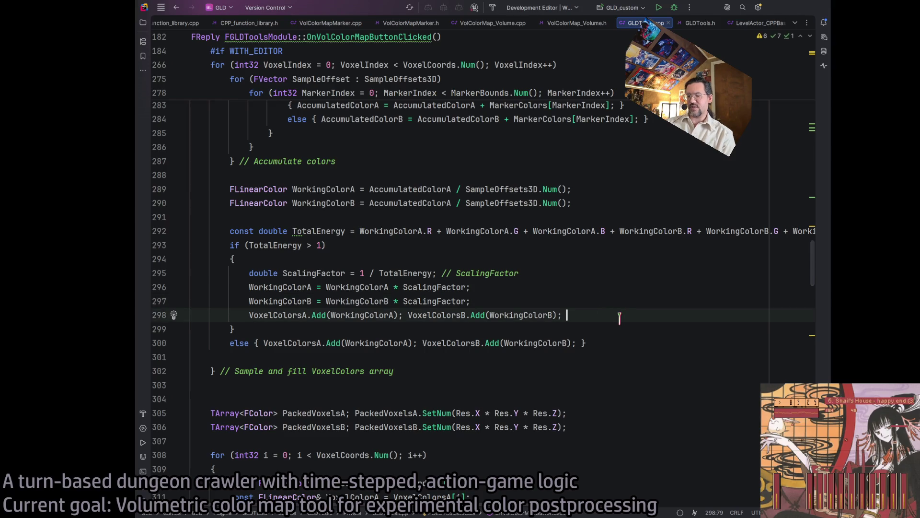
click(660, 7)
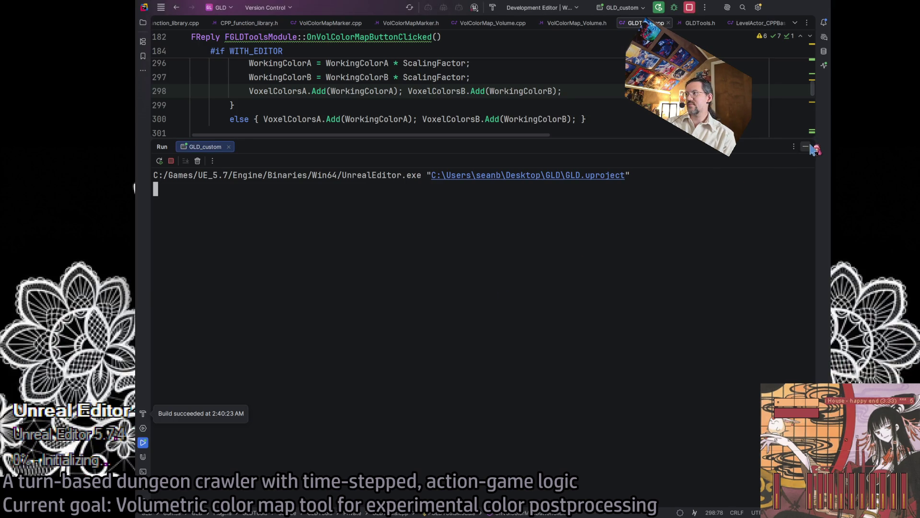
Hide the Run output while Unreal Editor relaunches after the successful build
click(808, 146)
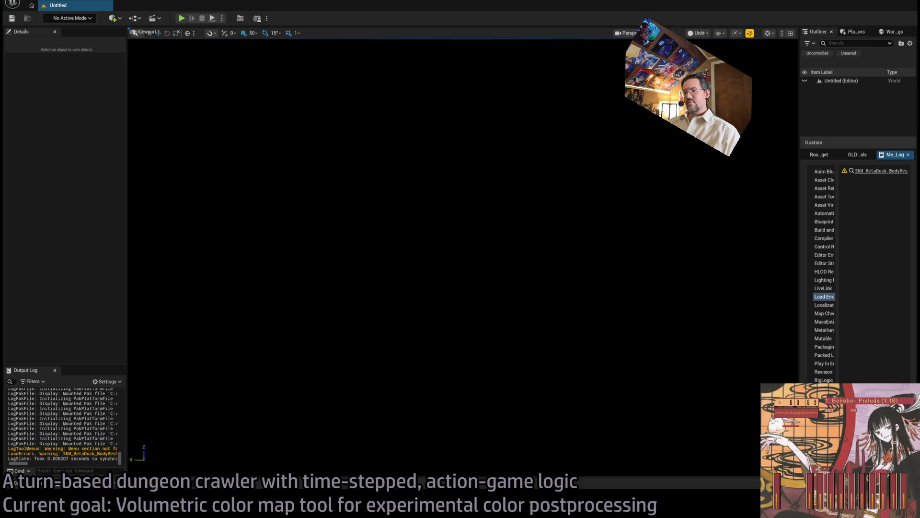
Check the YouTube video and Twitch Following page, then minimize the browser
click(211, 501)
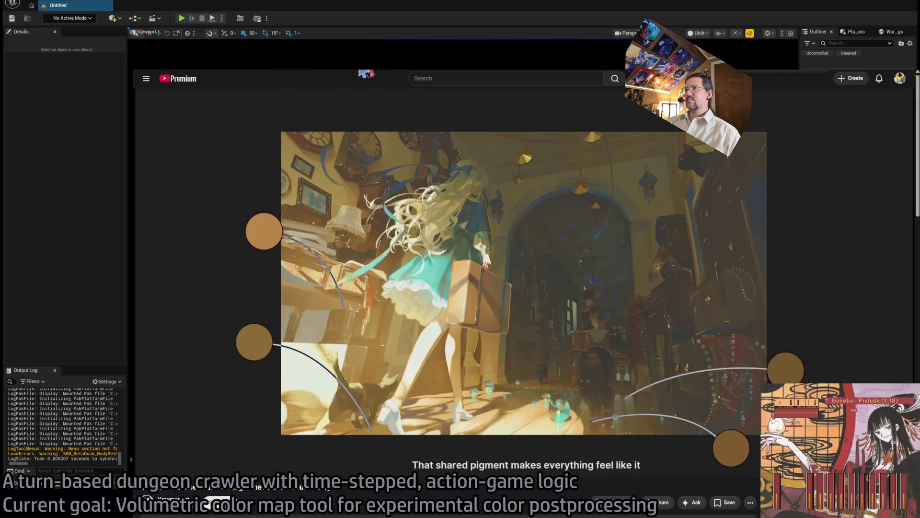
click(208, 503)
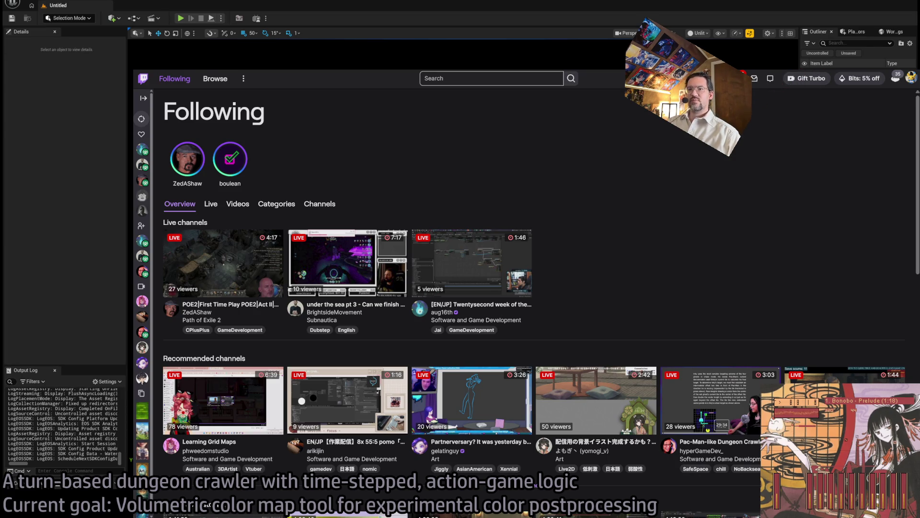
click(17, 4)
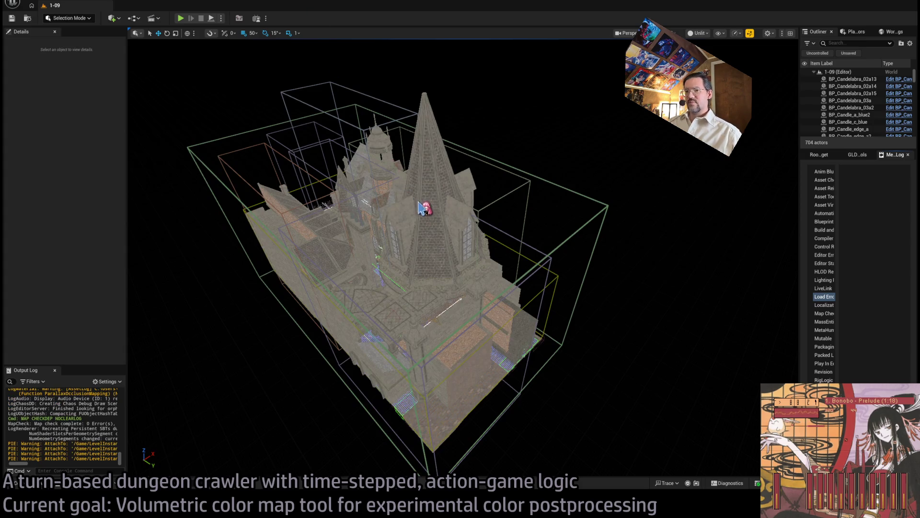
Narrow the colour-map marker to Y scale 9 and set its Slot to 5
scroll(462, 256, down, 15)
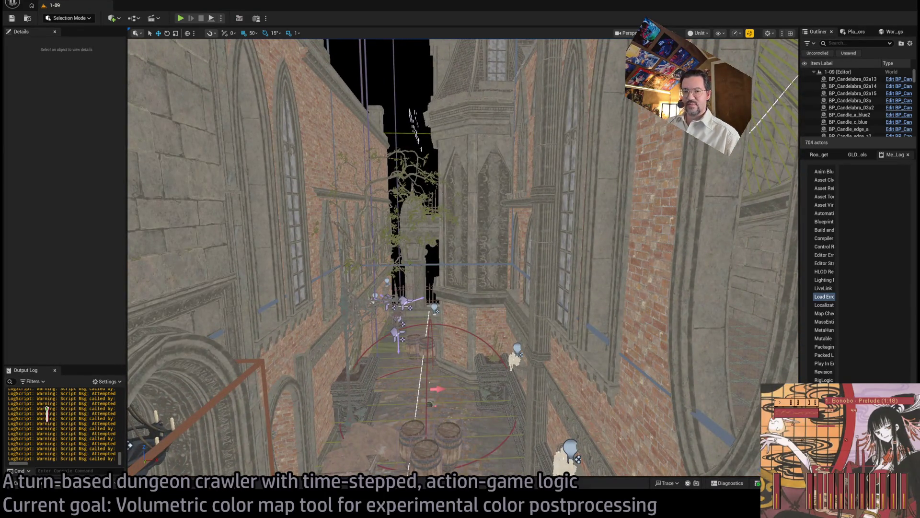
click(401, 134)
mouse_move(343, 136)
mouse_down()
mouse_move(344, 206)
mouse_move(331, 211)
mouse_up()
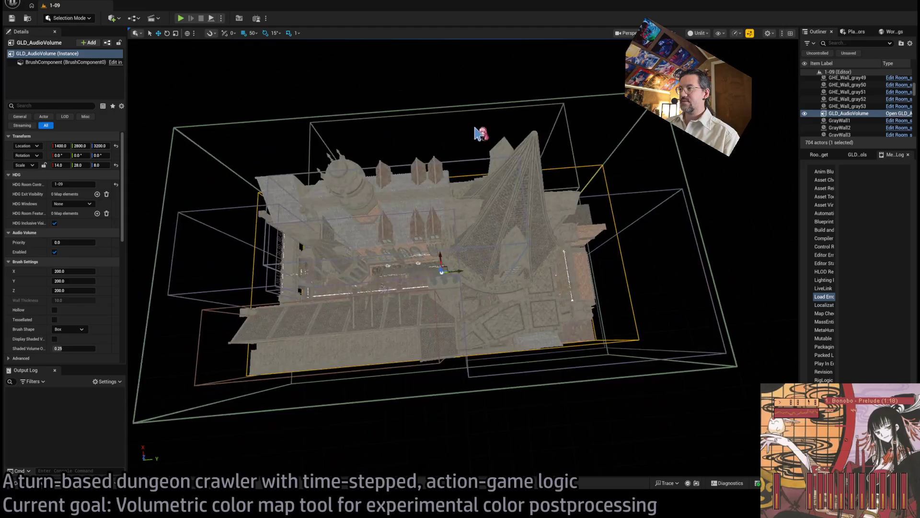
key(Escape)
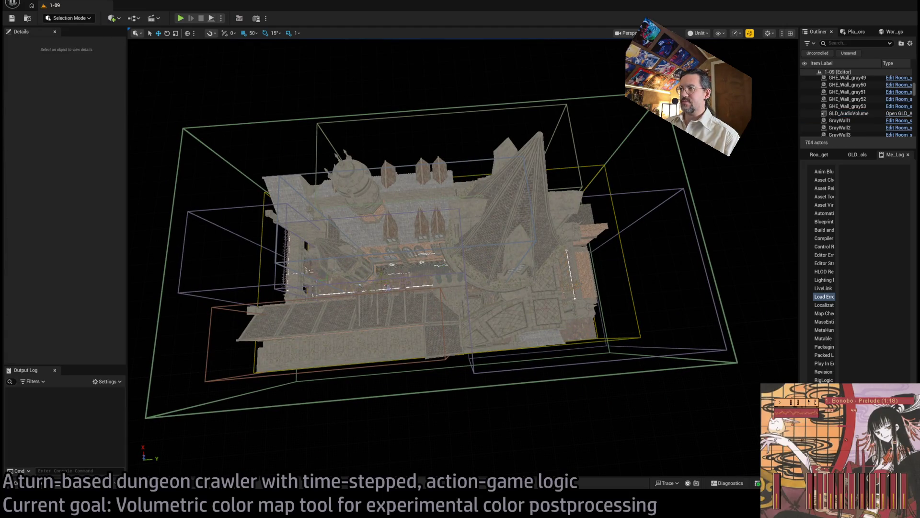
click(395, 237)
mouse_move(440, 253)
mouse_down()
mouse_move(412, 252)
mouse_move(437, 254)
mouse_move(420, 236)
mouse_up()
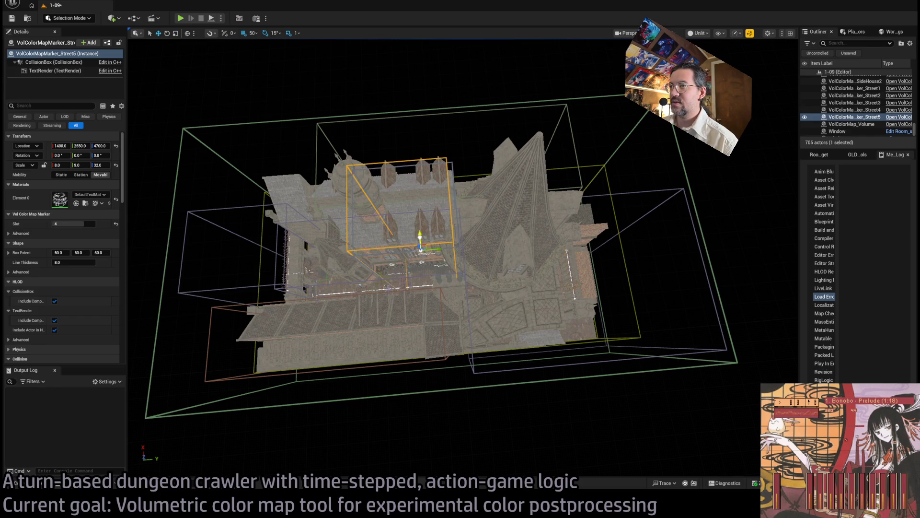
click(92, 223)
text(5)
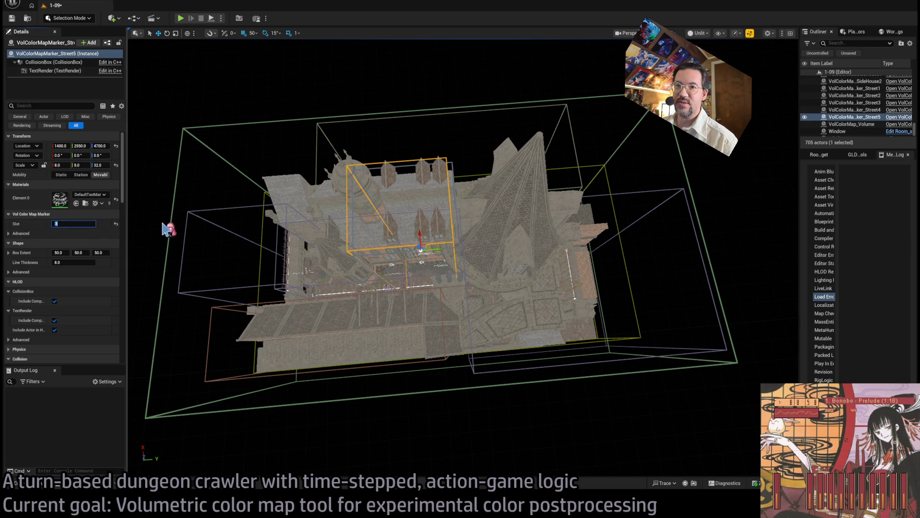
Select VolColorMap_Volume, save the level, and bring up the GLD bake tools
click(852, 124)
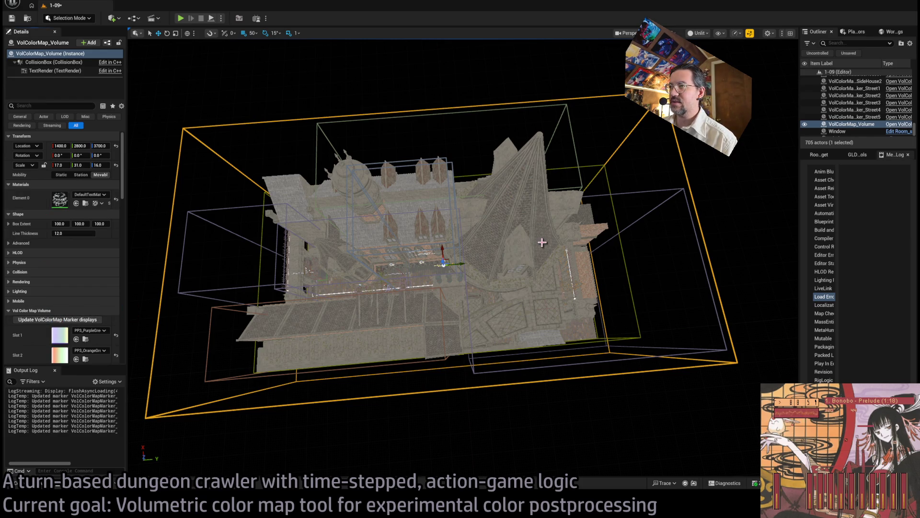
drag(542, 242, 542, 338)
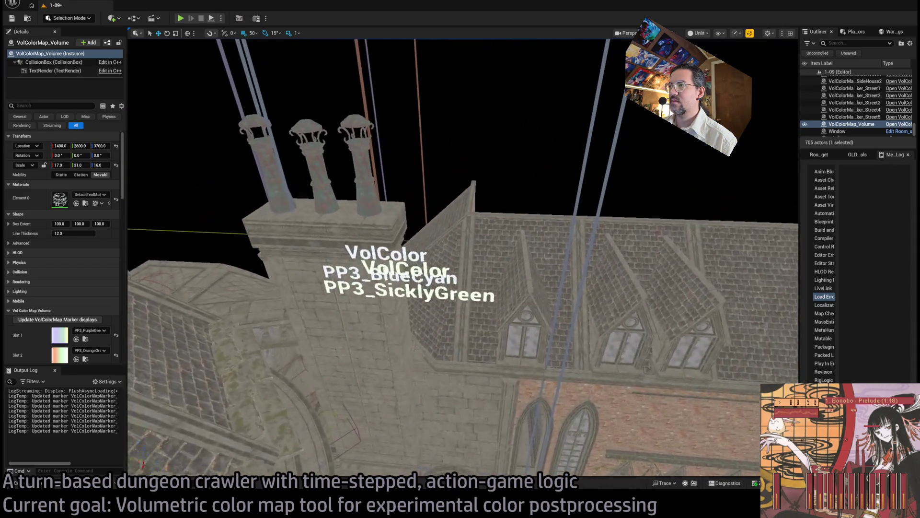
key(ctrl+s)
click(858, 154)
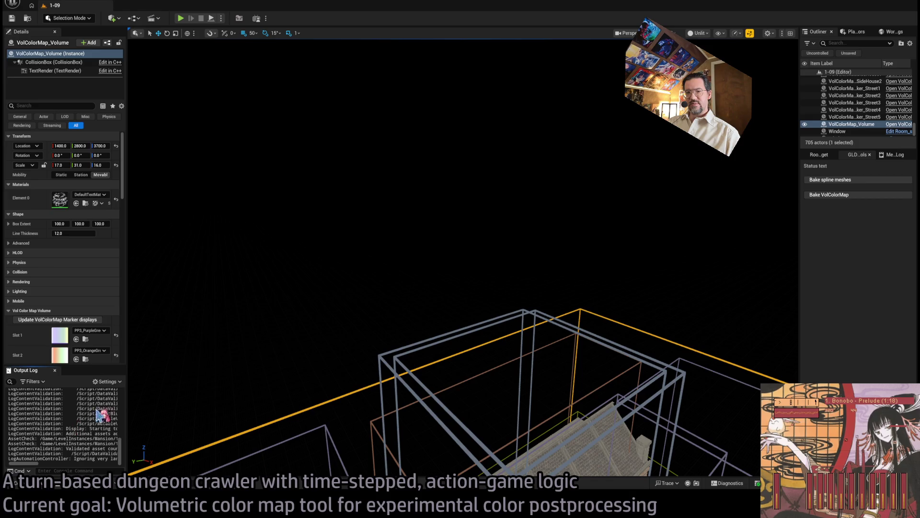
Open the 1-09_VolColorMap_A and _B volume textures and compare them, ending on B
click(41, 484)
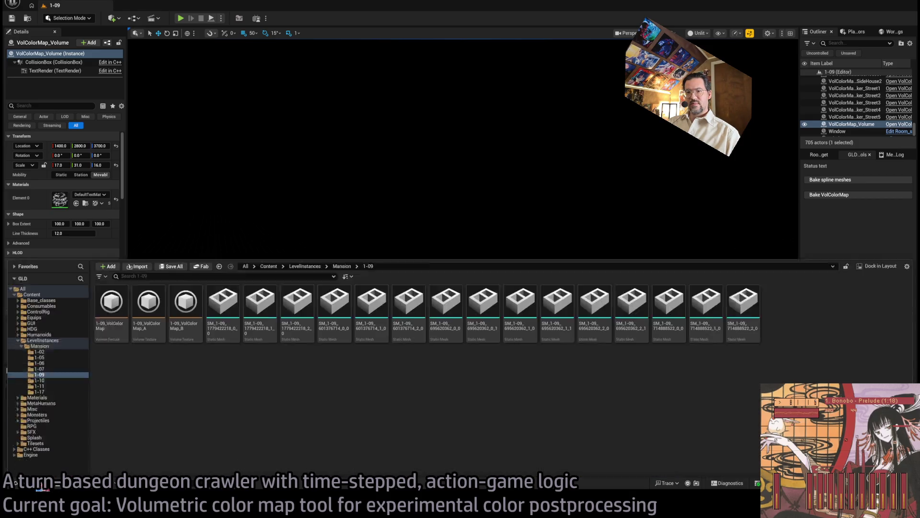
click(148, 256)
ctrl+click(177, 242)
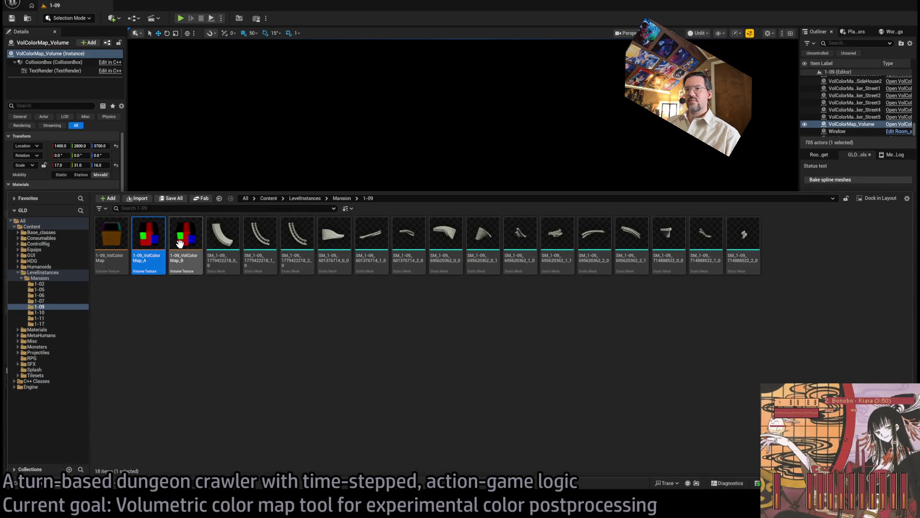
key(Return)
click(170, 7)
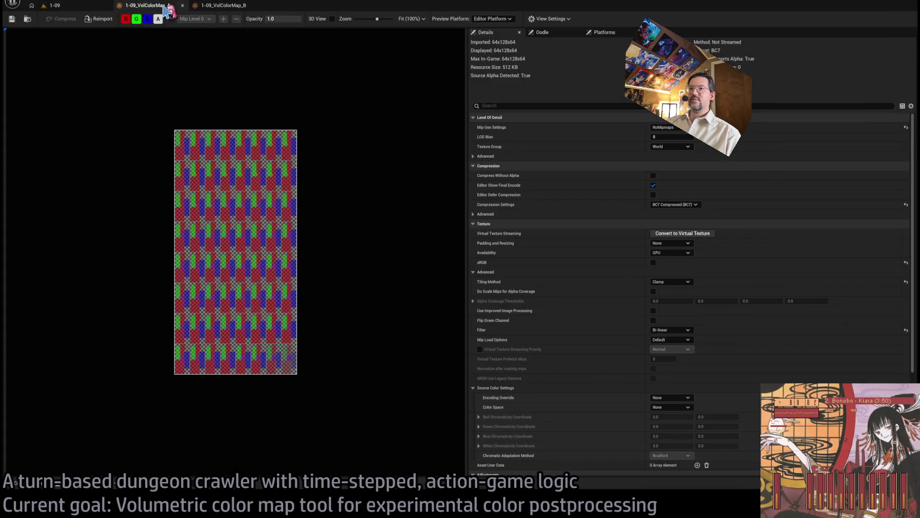
click(206, 7)
click(179, 7)
click(217, 7)
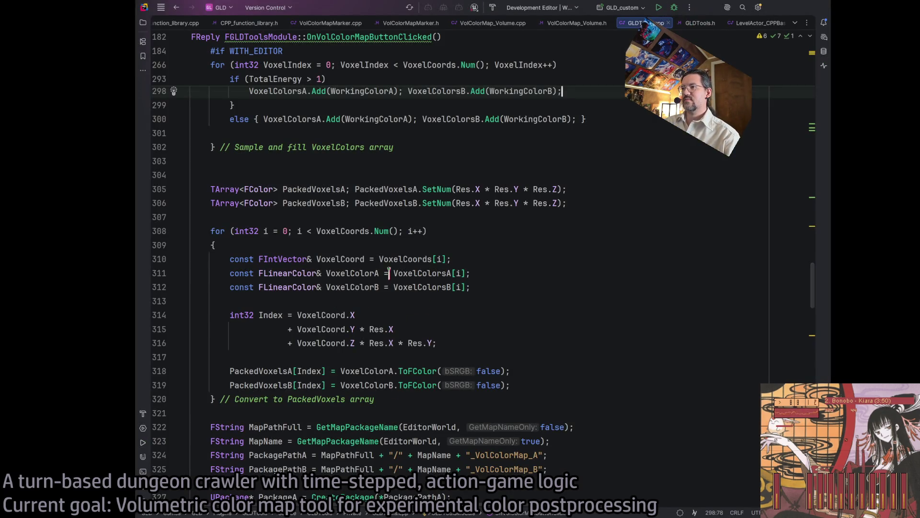
Highlight the usages of WorkingColorA and WorkingColorB to trace their computation
scroll(386, 273, up, 5)
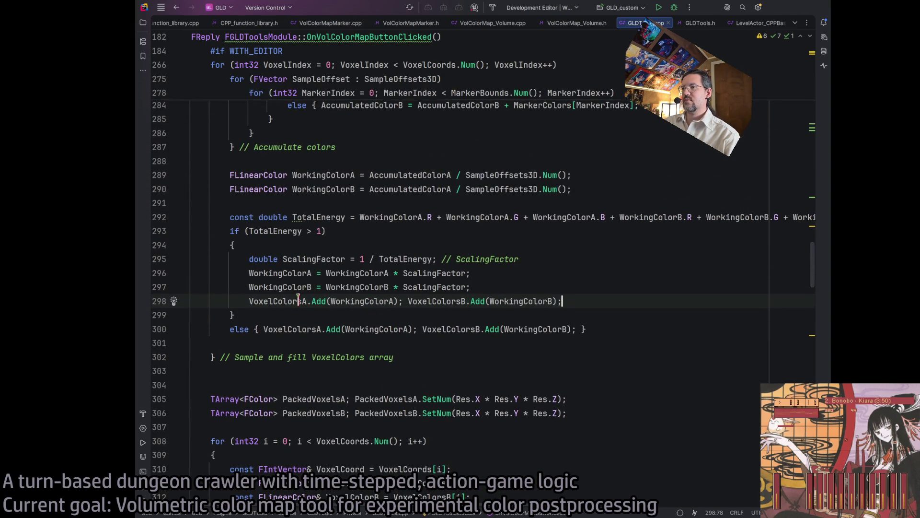
double_click(287, 274)
double_click(286, 287)
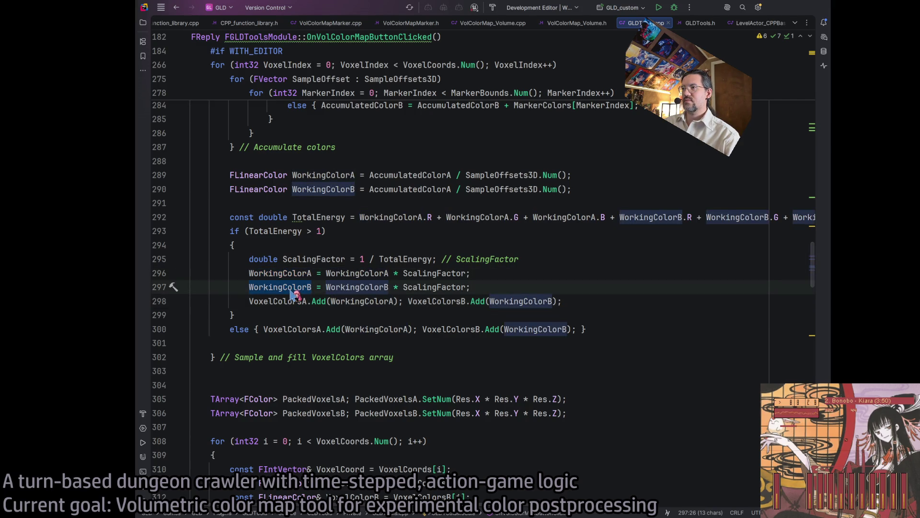
click(291, 273)
double_click(293, 284)
click(297, 286)
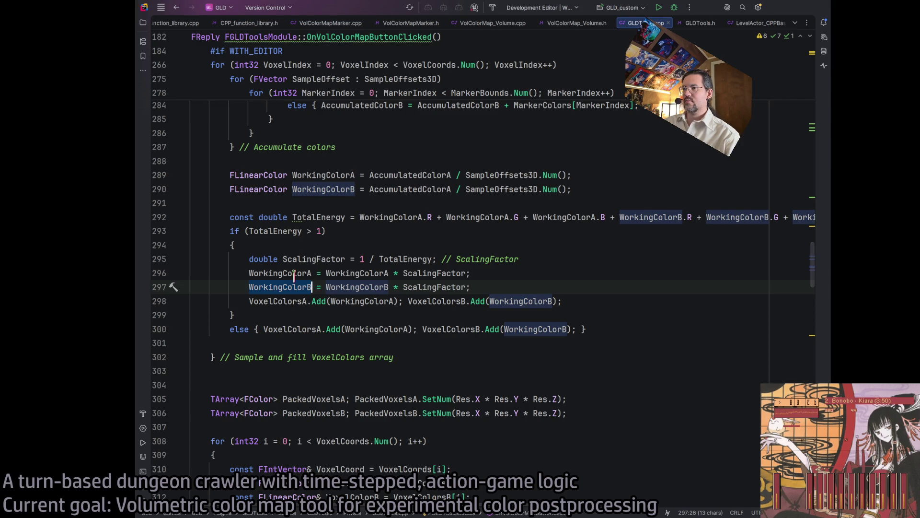
double_click(294, 274)
double_click(293, 283)
double_click(289, 272)
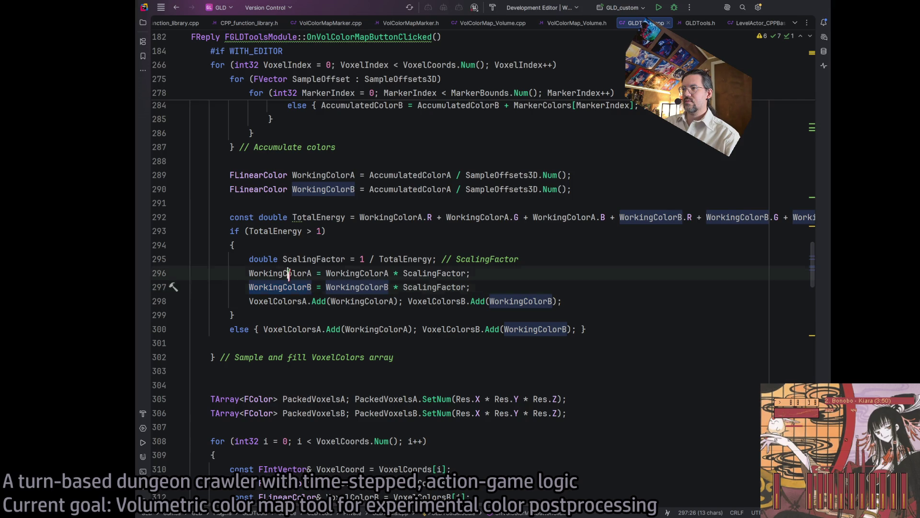
scroll(336, 267, up, 3)
Change AccumulatedColorA to AccumulatedColorB in the WorkingColorB line 290
click(450, 259)
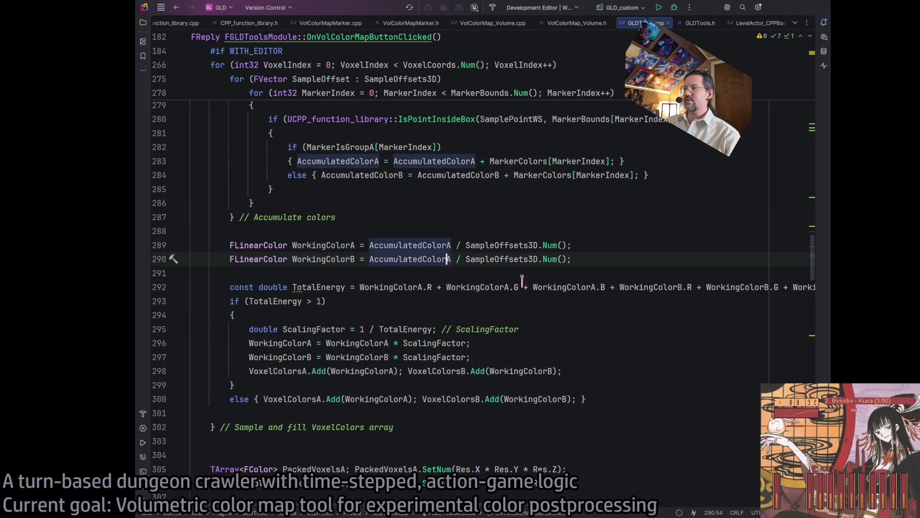
key(BackSpace)
text(B)
click(502, 245)
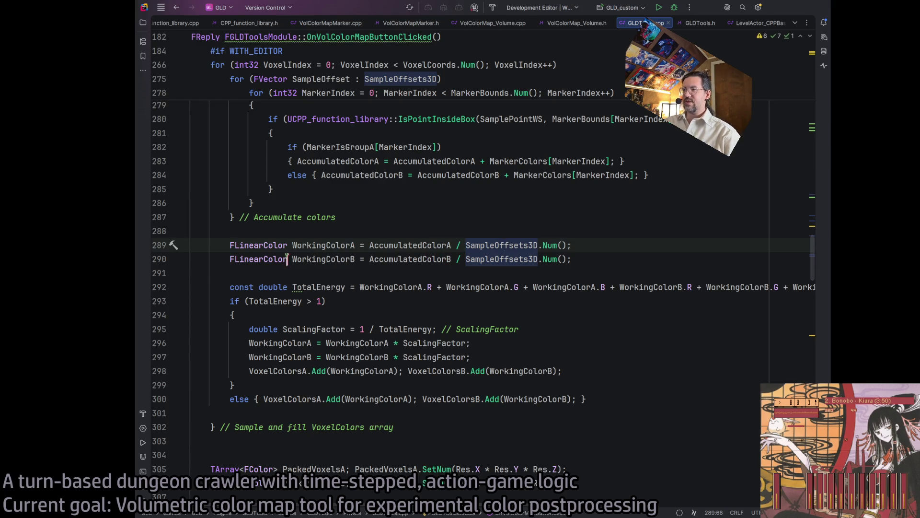
Build the fixed GLDTools code, hide the Build output, and minimize Rider
click(493, 9)
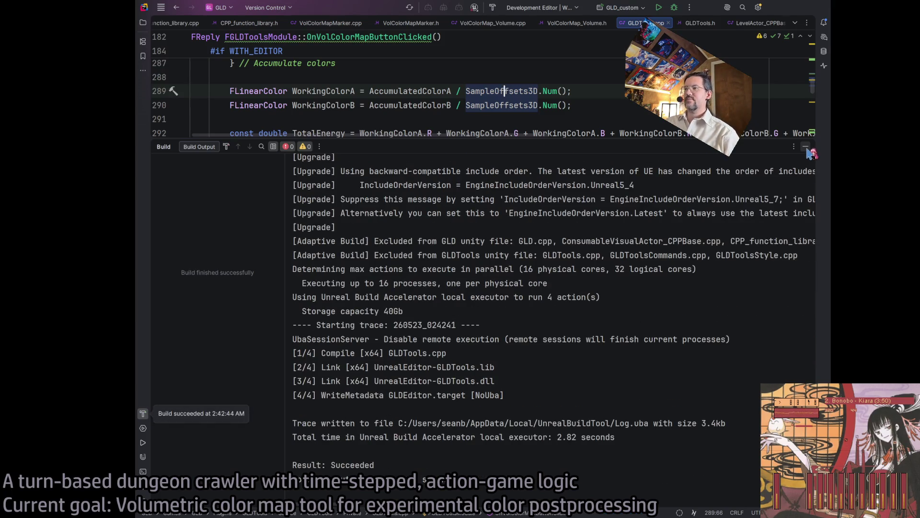
click(806, 147)
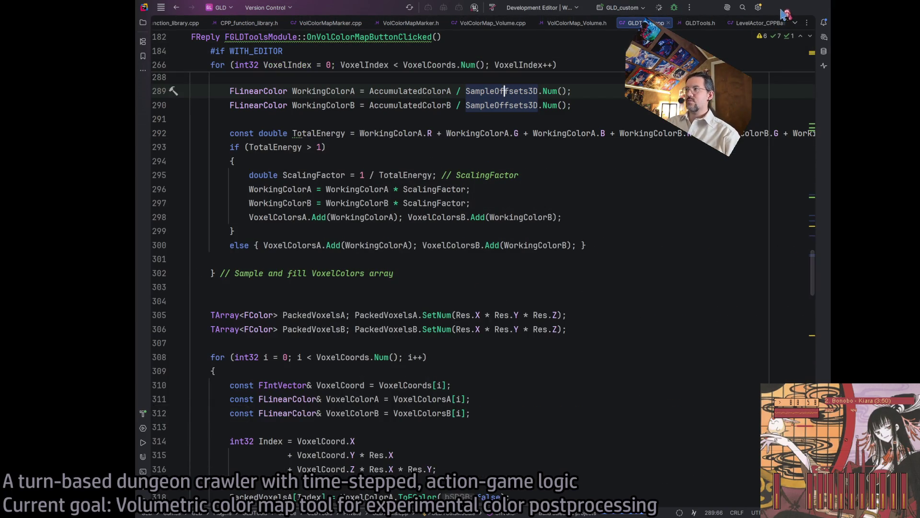
click(785, 14)
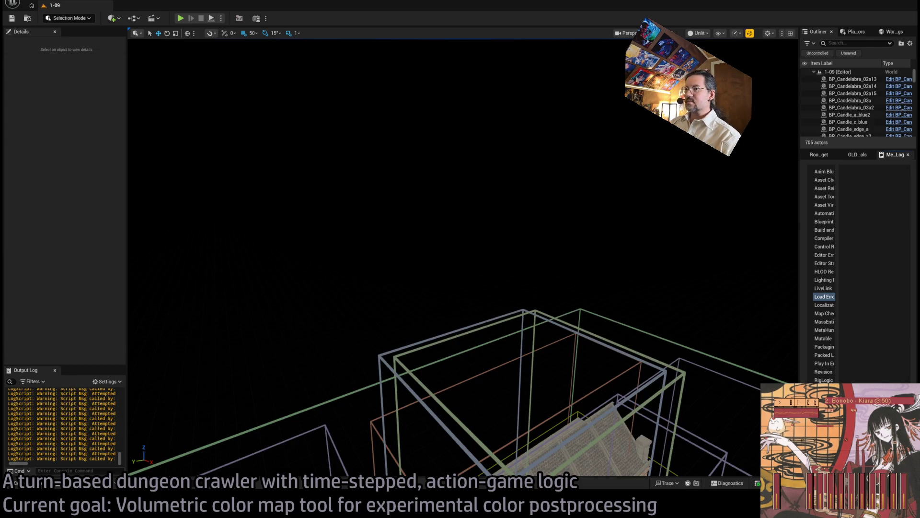
Rebake the VolColorMap from VolColorMap_Volume and open the 1-09_VolColorMap_A and _B textures
click(545, 214)
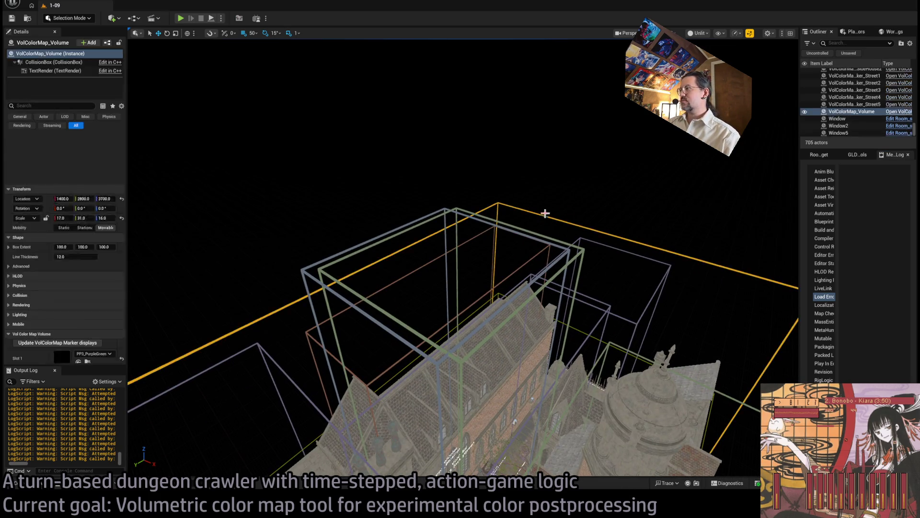
click(857, 155)
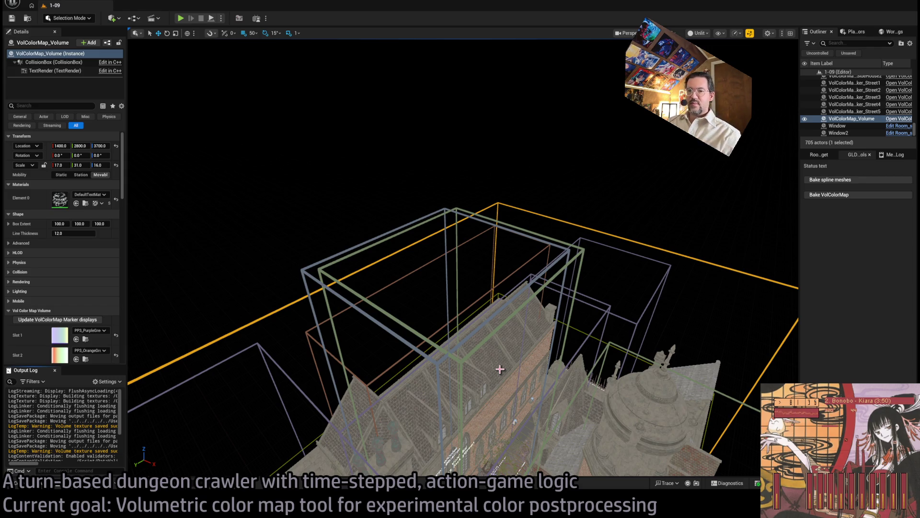
click(22, 472)
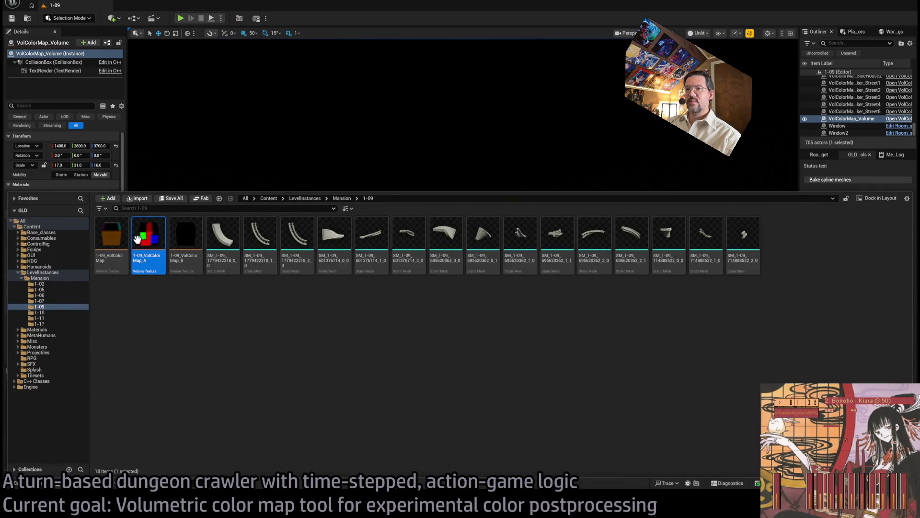
ctrl+click(186, 237)
key(Return)
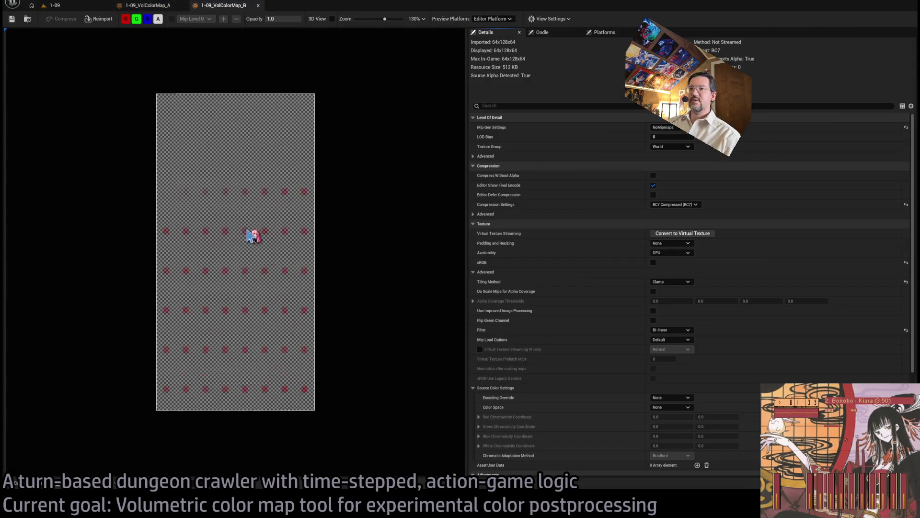
Zoom into VolColorMap_B, orbit its red block in 3D View, then return to the flat preview
scroll(250, 236, up, 5)
click(286, 19)
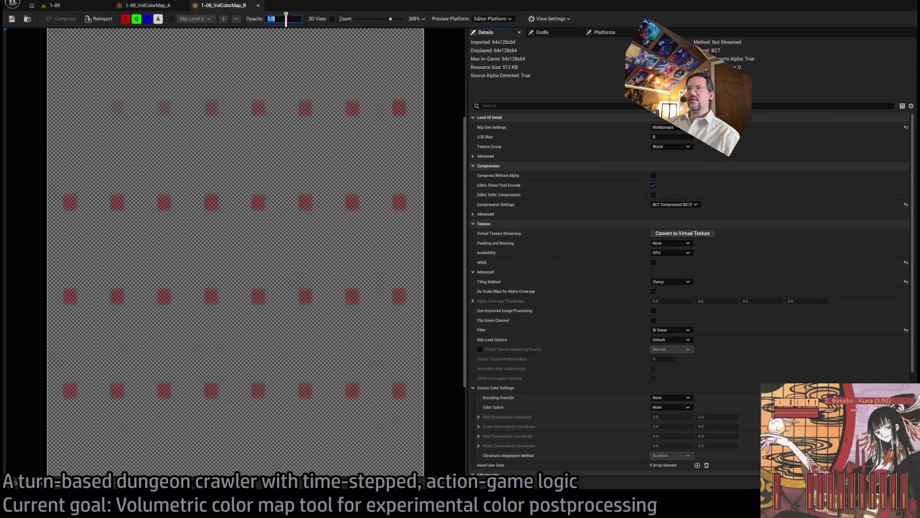
click(333, 18)
scroll(238, 267, up, 5)
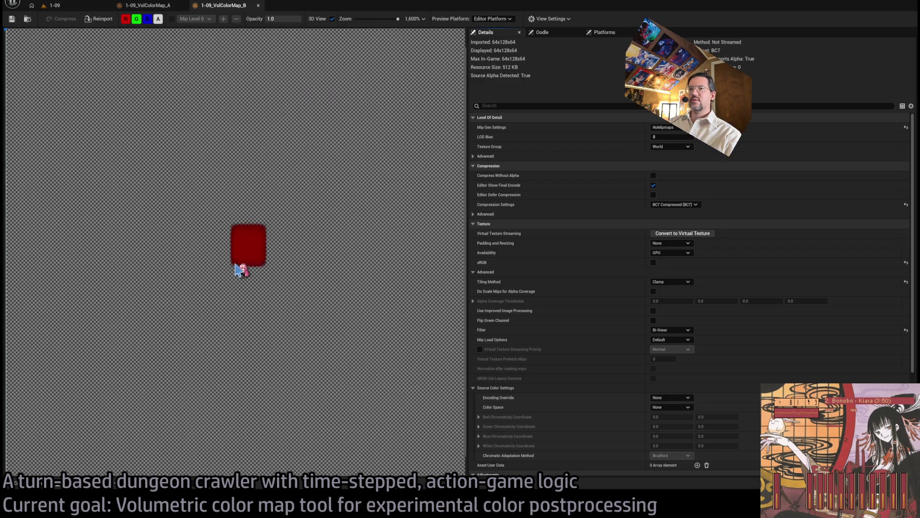
mouse_move(238, 267)
mouse_down()
mouse_move(329, 304)
mouse_move(290, 288)
mouse_up()
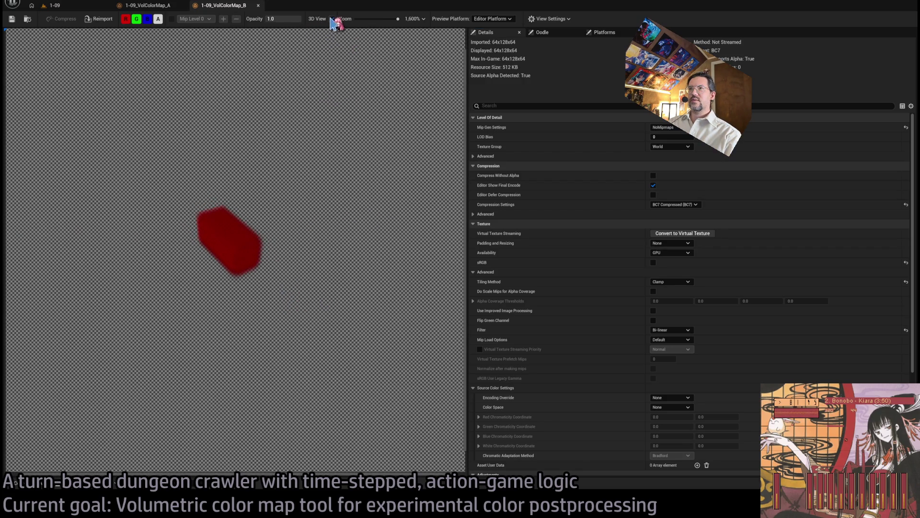
click(333, 19)
Zoom the flat B preview, turn 3D View back on, then bring up VolColorMap_A
scroll(277, 276, down, 3)
scroll(277, 281, down, 5)
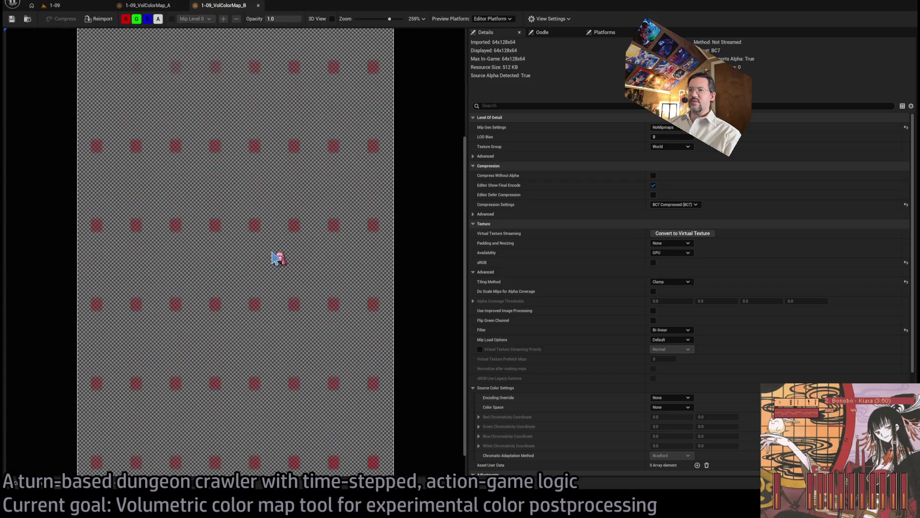
scroll(277, 257, up, 3)
scroll(283, 295, up, 3)
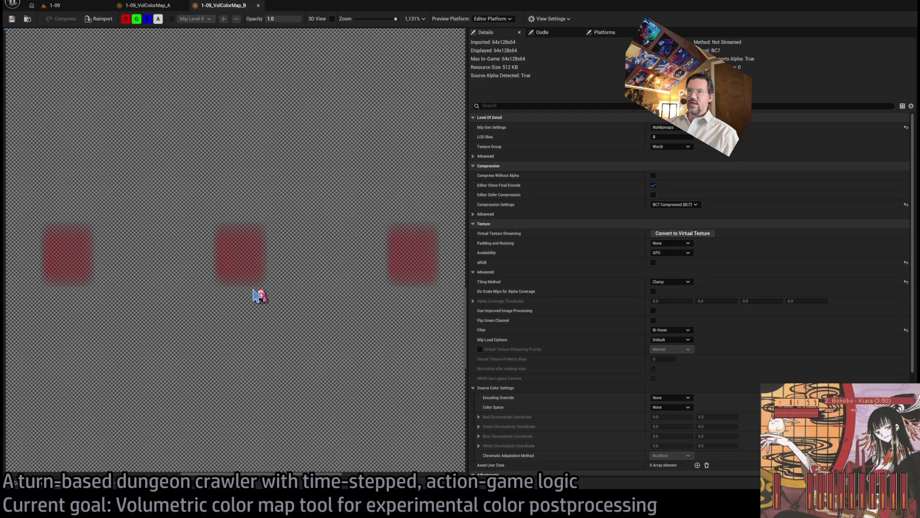
click(332, 20)
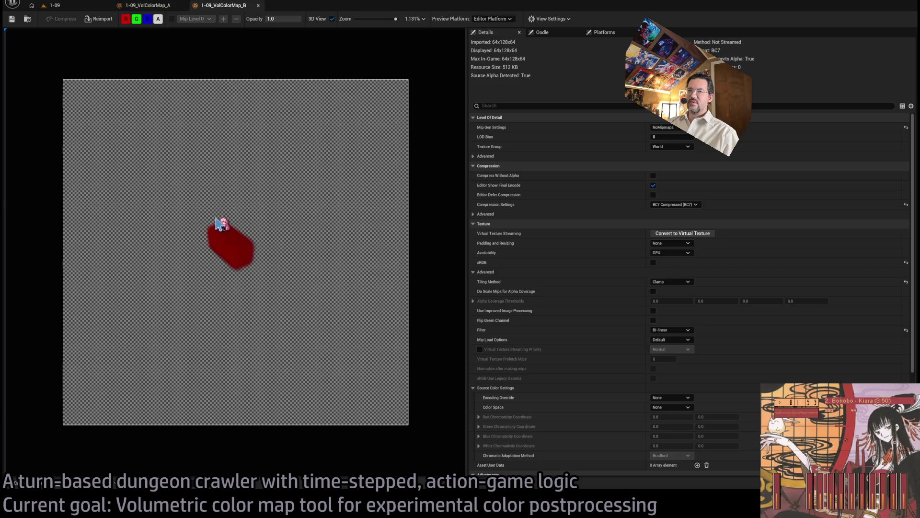
click(148, 5)
Rotate VolColorMap_A in 3D View with lowered Opacity, then return to flat slices
scroll(247, 264, up, 3)
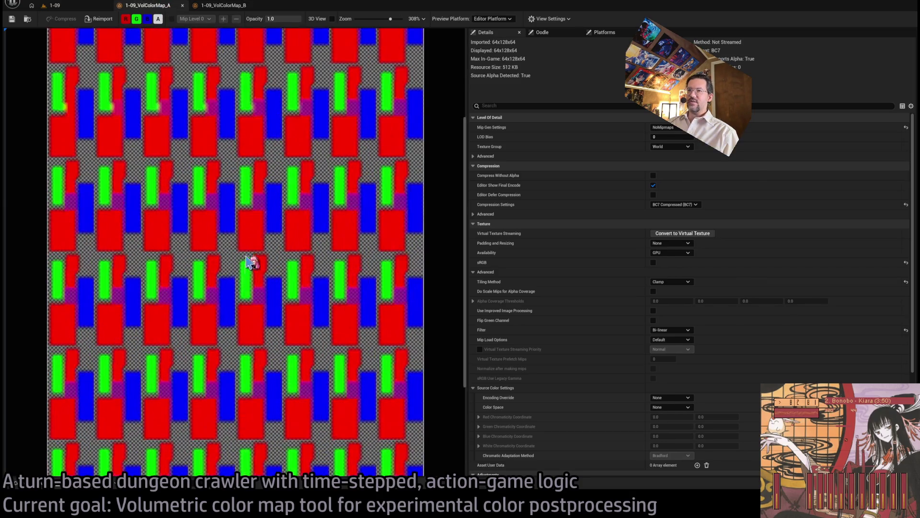
scroll(255, 206, up, 4)
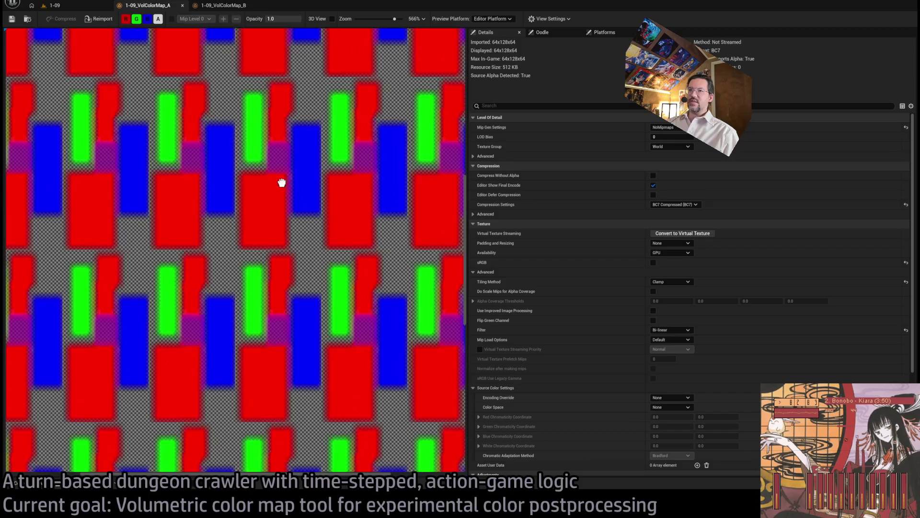
scroll(255, 239, up, 4)
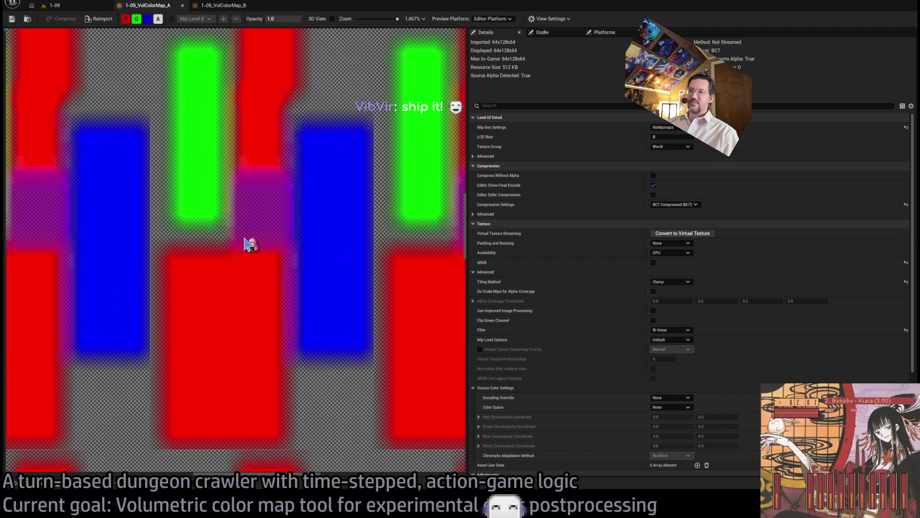
click(332, 19)
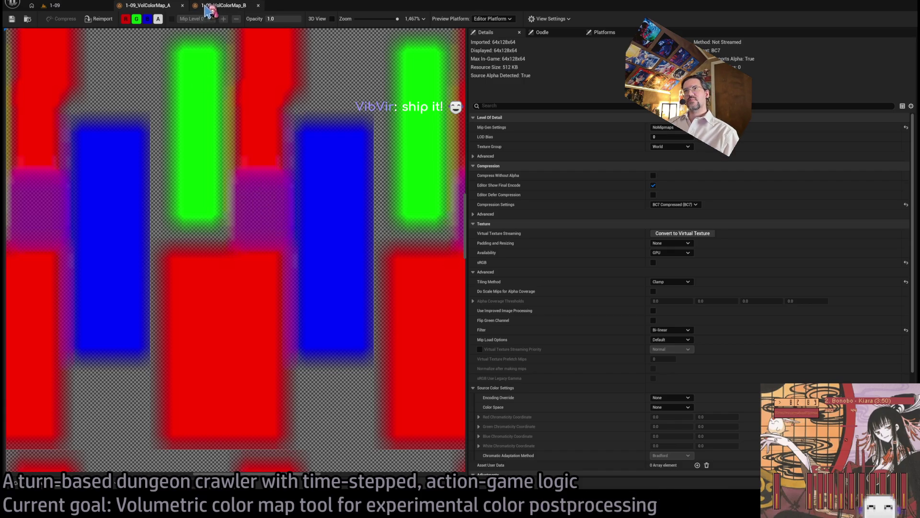
click(171, 8)
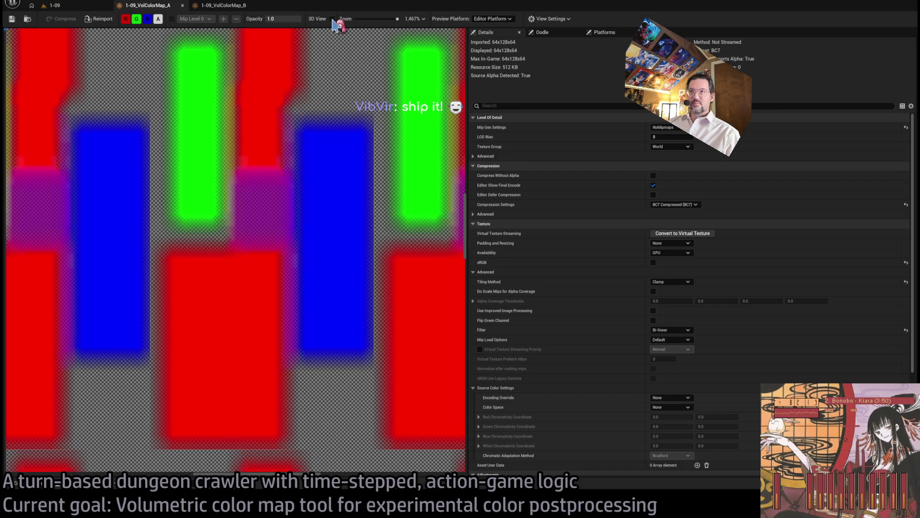
click(333, 18)
mouse_move(264, 242)
mouse_down()
mouse_move(388, 252)
mouse_move(329, 267)
mouse_move(308, 294)
mouse_move(236, 257)
mouse_up()
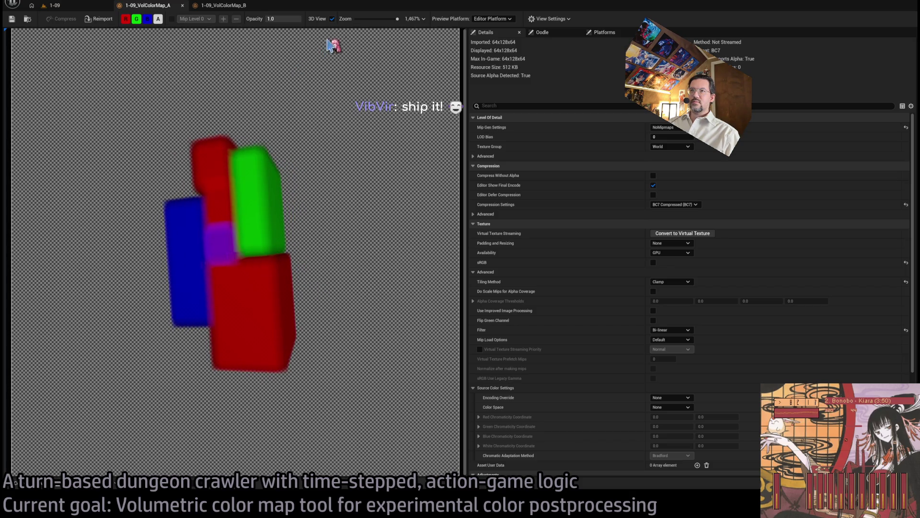
mouse_move(283, 19)
mouse_down()
mouse_move(261, 19)
mouse_move(272, 19)
mouse_up()
drag(315, 195, 314, 197)
scroll(249, 256, up, 1)
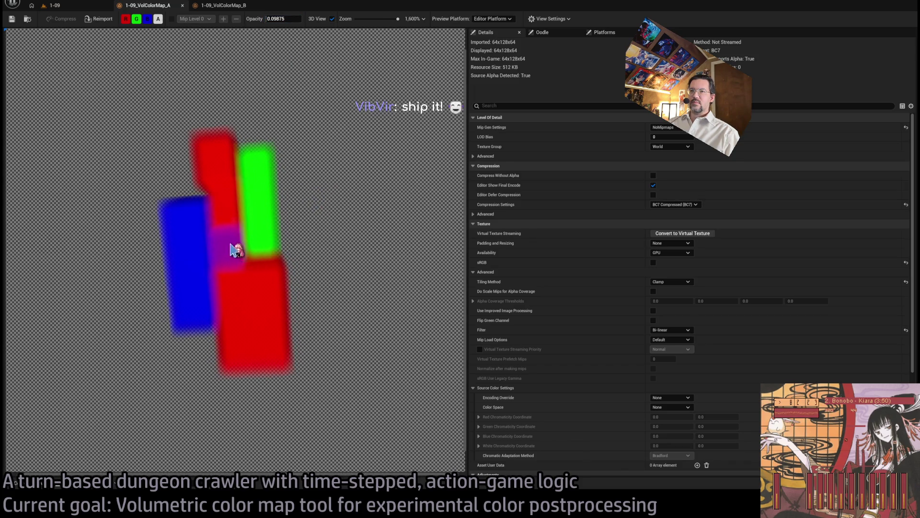
click(332, 19)
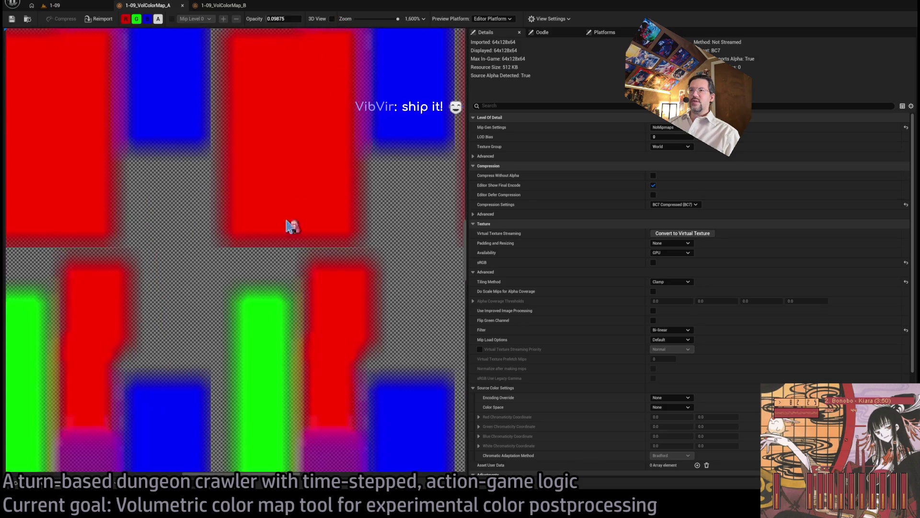
Switch to 1-09_VolColorMap_B and show it as flat 2D slices
scroll(290, 227, down, 4)
scroll(267, 185, up, 3)
scroll(271, 211, up, 4)
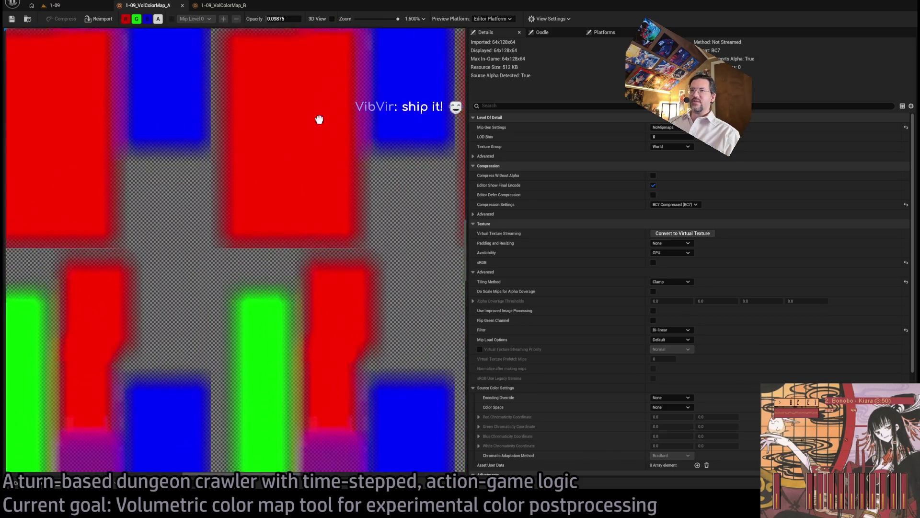
click(228, 7)
click(332, 19)
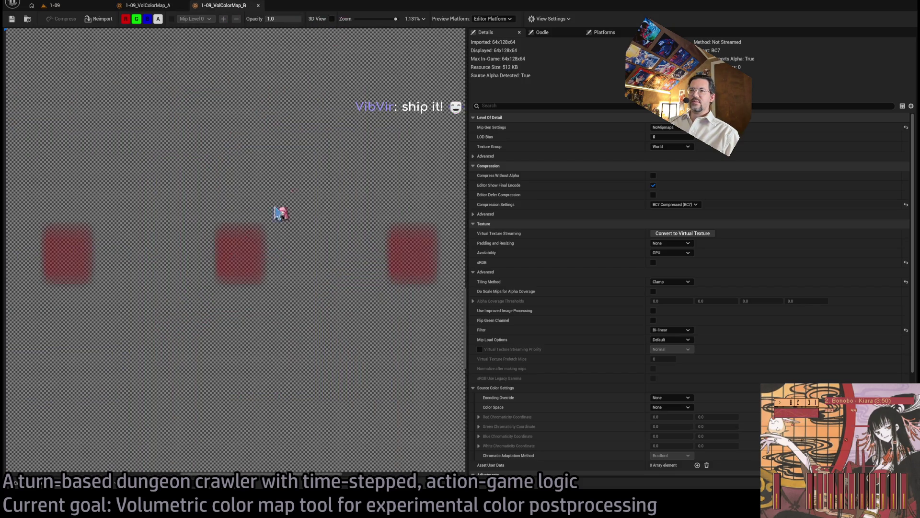
scroll(252, 259, up, 2)
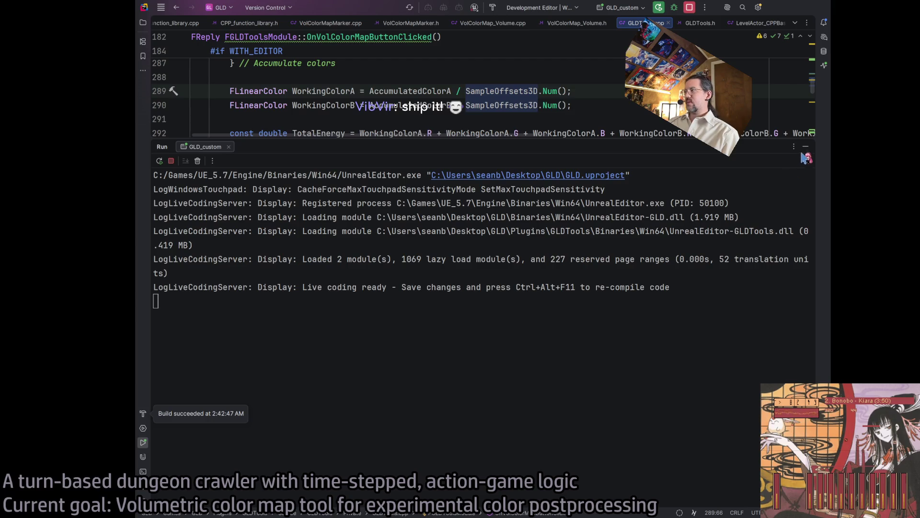
Close the Run log and place the cursor on line 297's WorkingColorB scaling line
key(Escape)
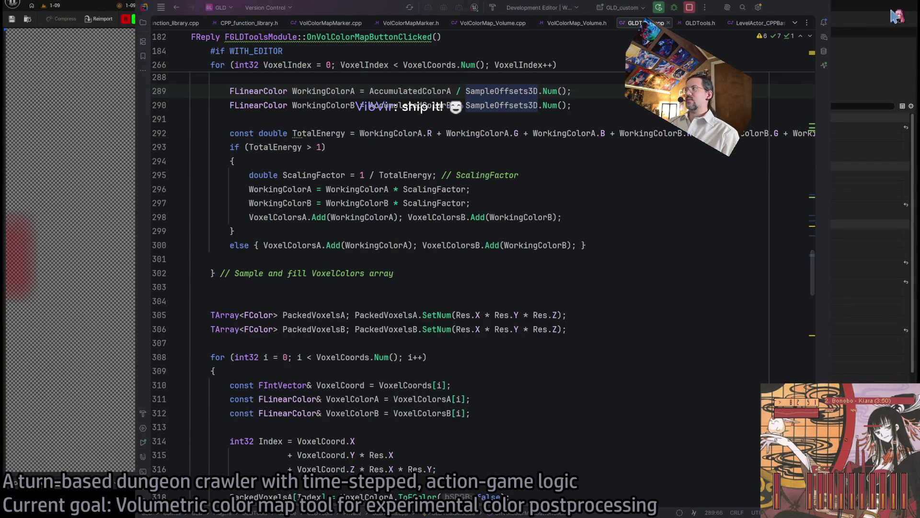
scroll(525, 245, up, 10)
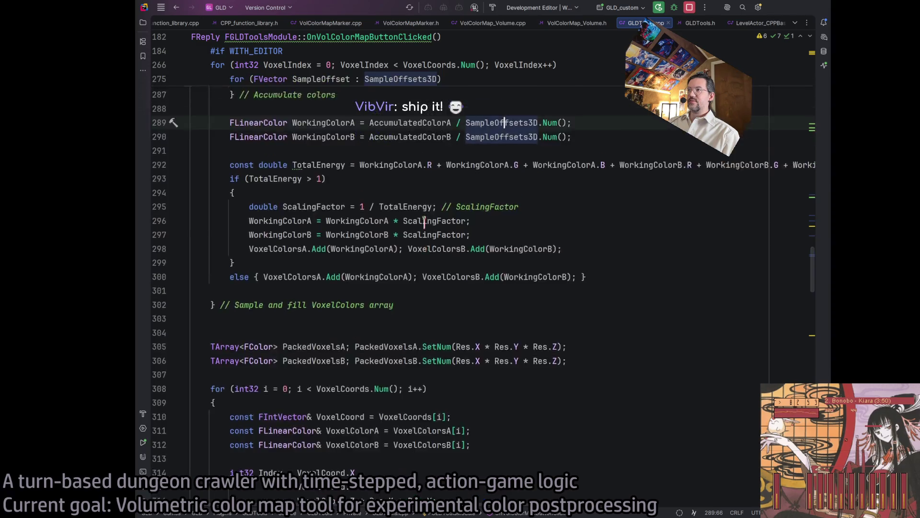
scroll(551, 288, down, 5)
click(577, 342)
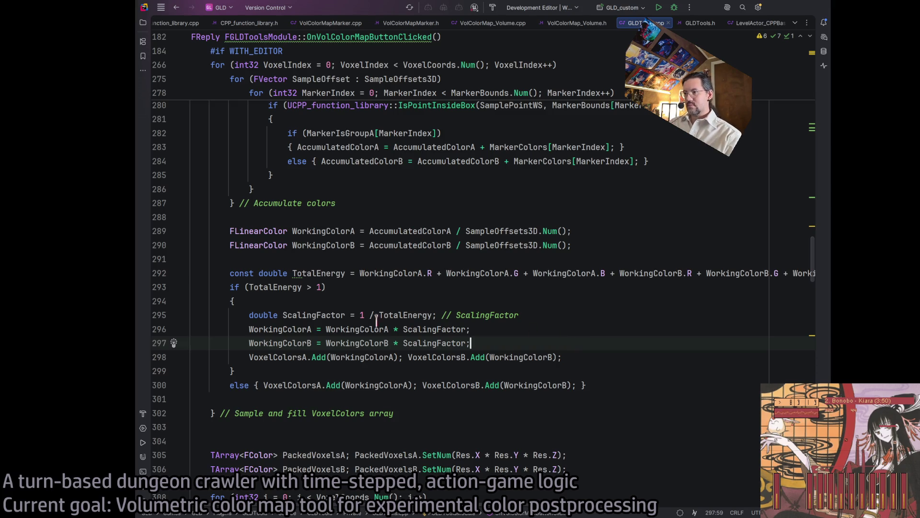
Declare line 296 as a new FLinearColor WorkingColorA_New variable instead of renaming
click(312, 329)
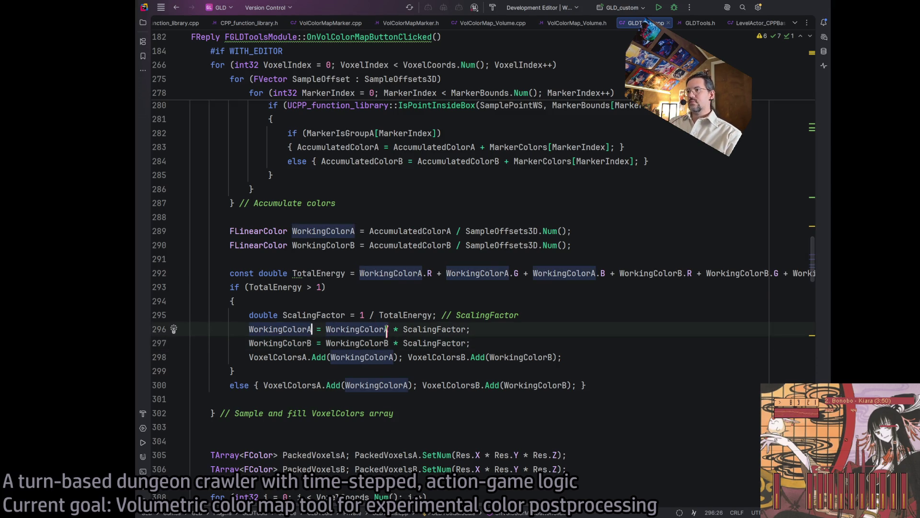
text(_New)
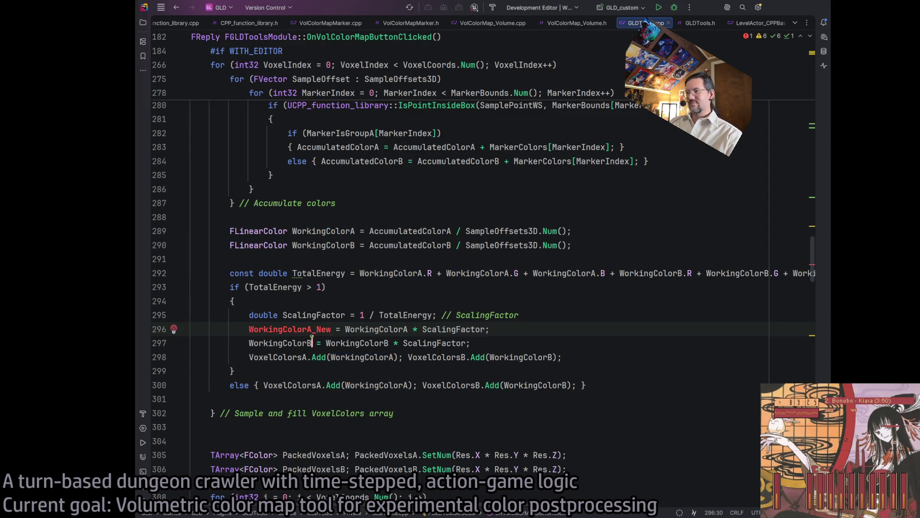
key(ctrl+z)
key(Left)
key(Left)
key(Left)
key(Left)
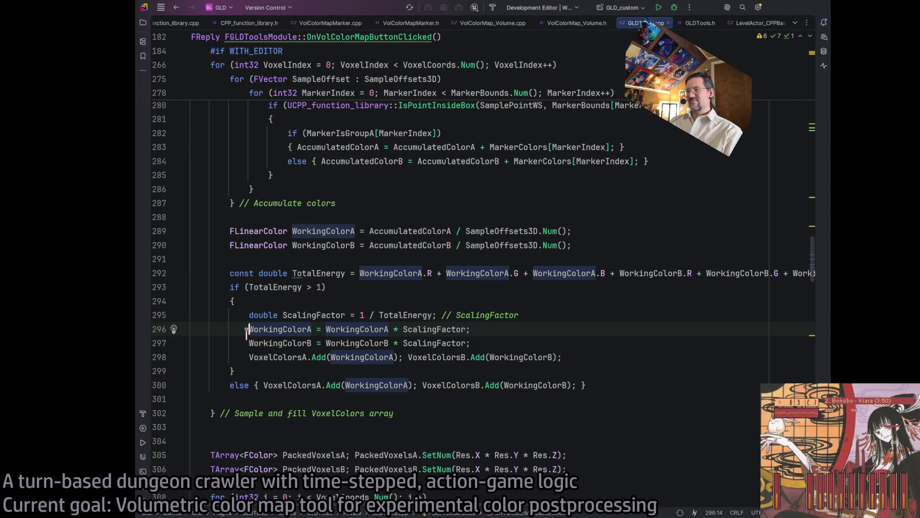
text(FLinearColor)
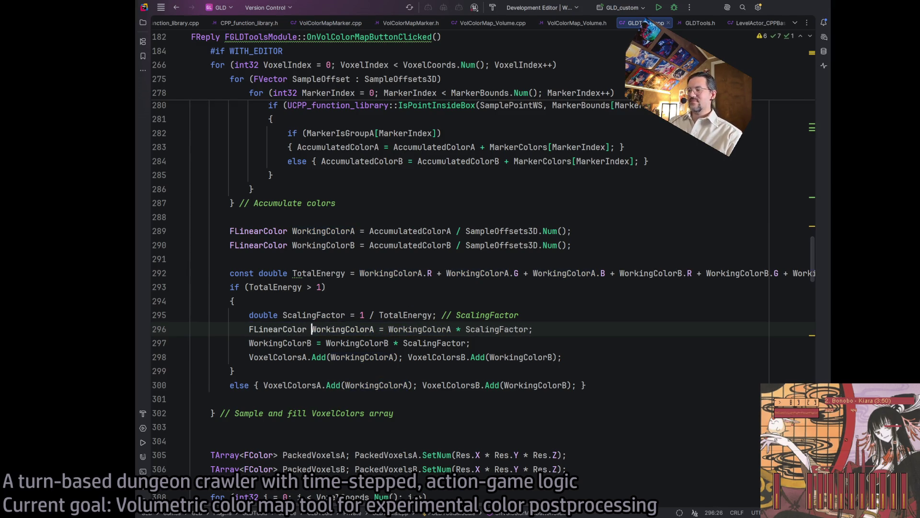
key(Right)
key(Right)
key(Right)
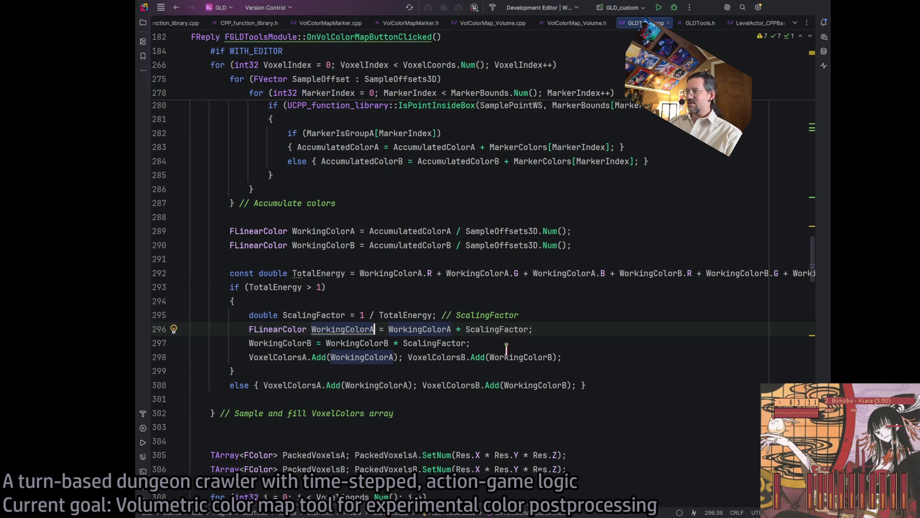
text(_)
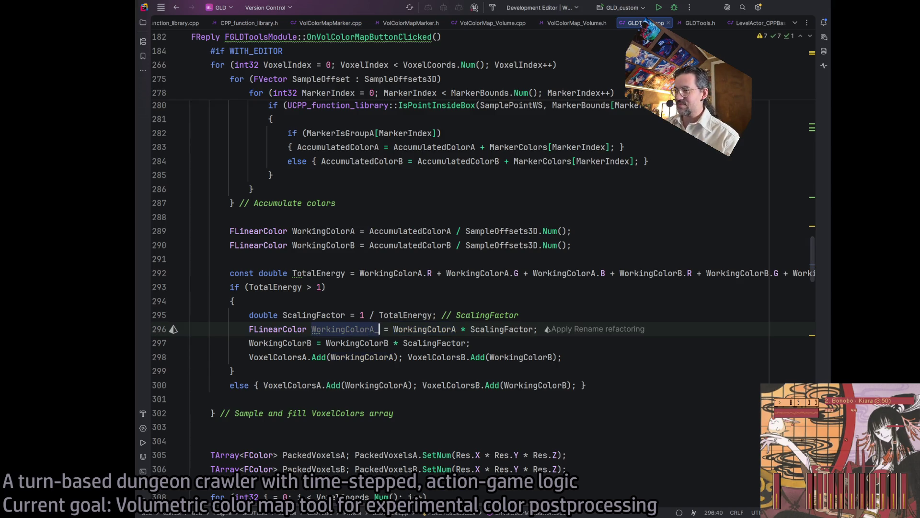
text(New)
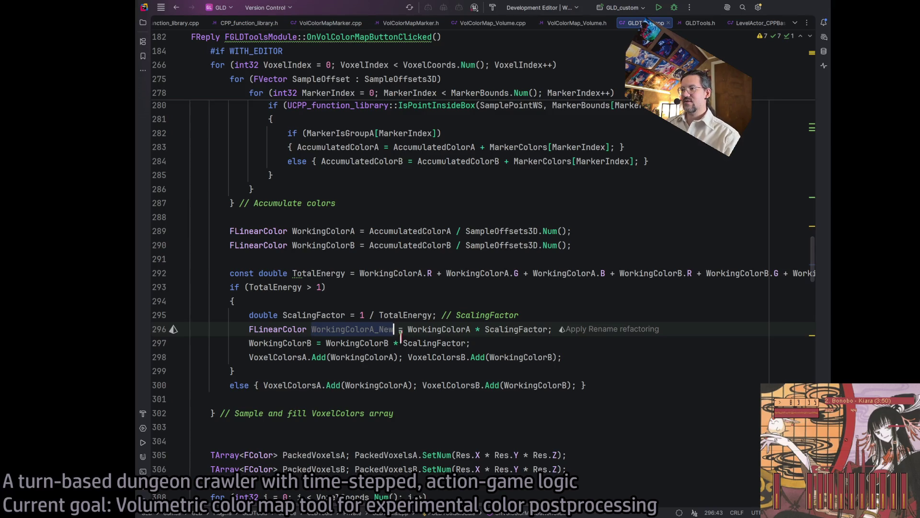
click(279, 330)
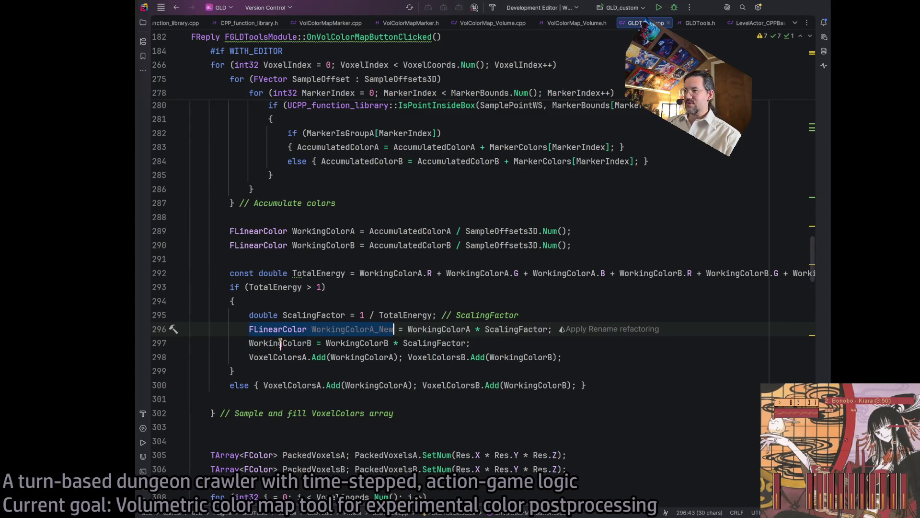
click(383, 329)
click(553, 329)
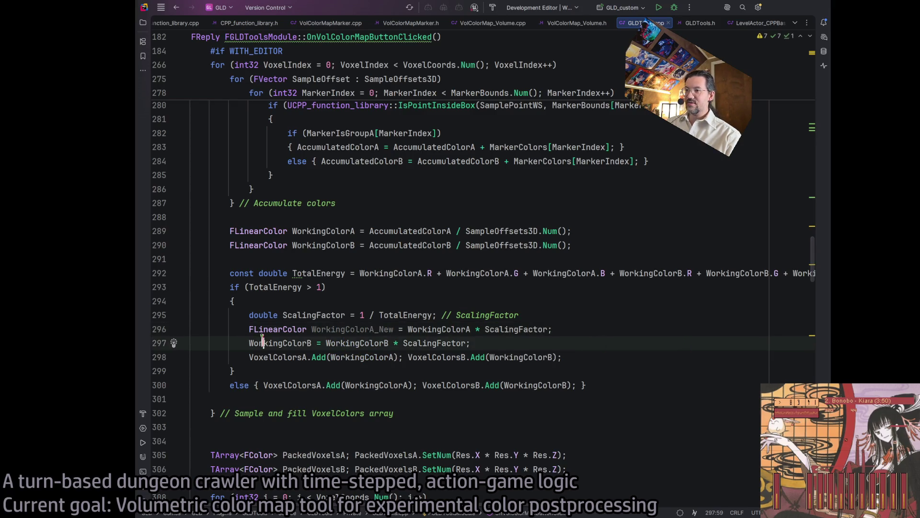
Turn line 297 into a FLinearColor WorkingColorB_New declaration
double_click(280, 343)
text(FLinearColor WorkingColorA_New)
click(374, 342)
key(BackSpace)
text(B)
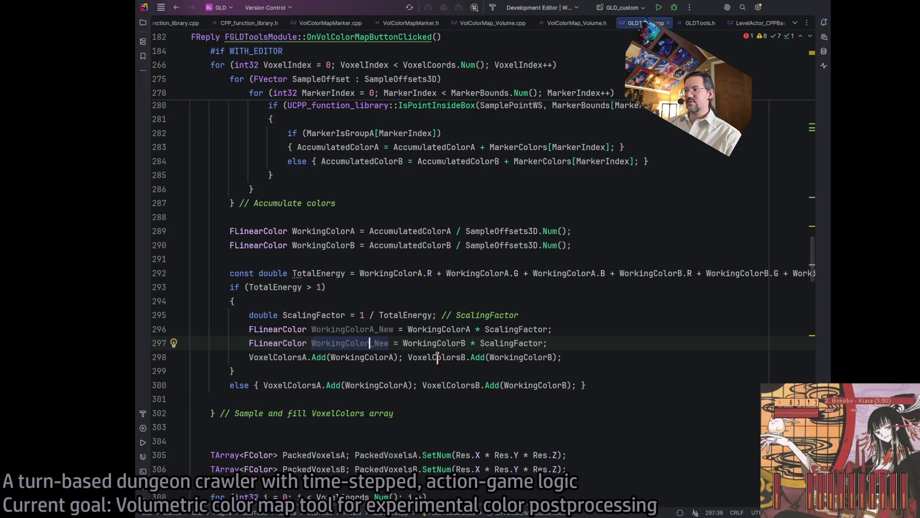
click(390, 343)
Pass WorkingColorA_New and WorkingColorB_New to the VoxelColors Add calls, adding an empty line above
double_click(353, 329)
key(ctrl+c)
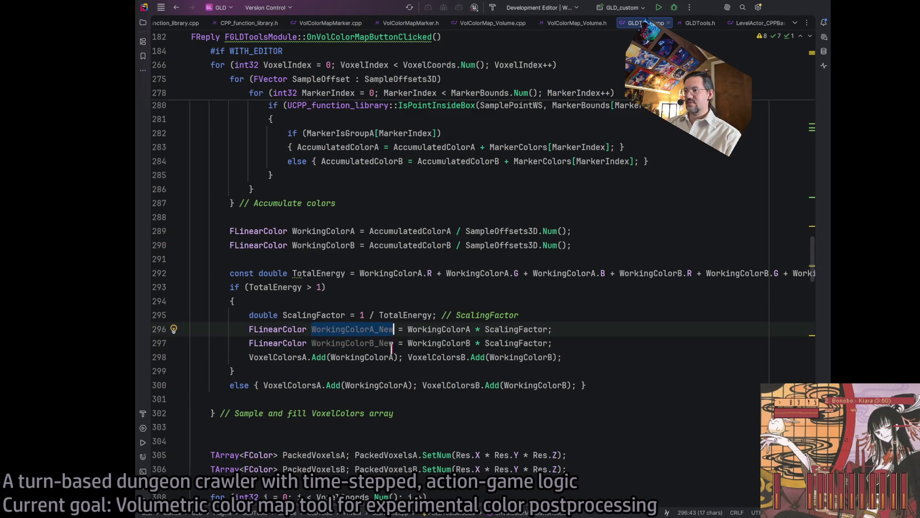
double_click(371, 357)
key(ctrl+v)
click(566, 358)
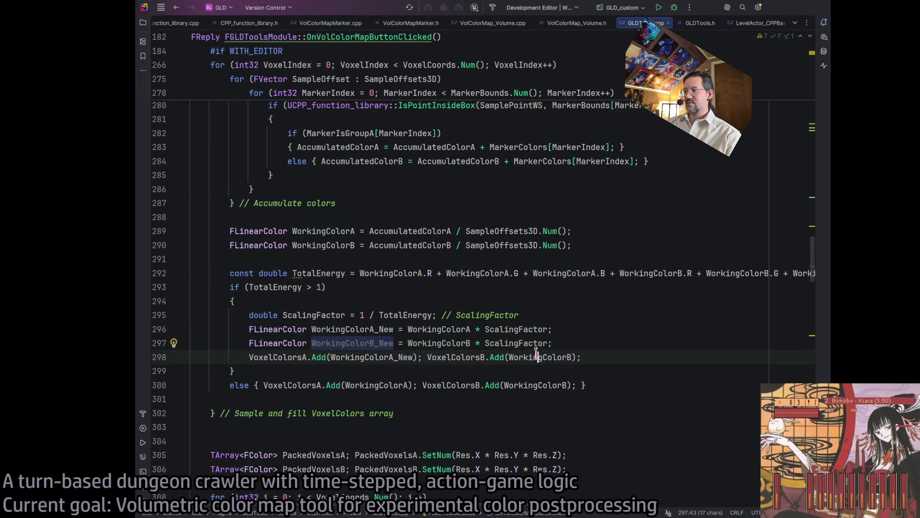
text(_New)
key(ctrl+alt+Return)
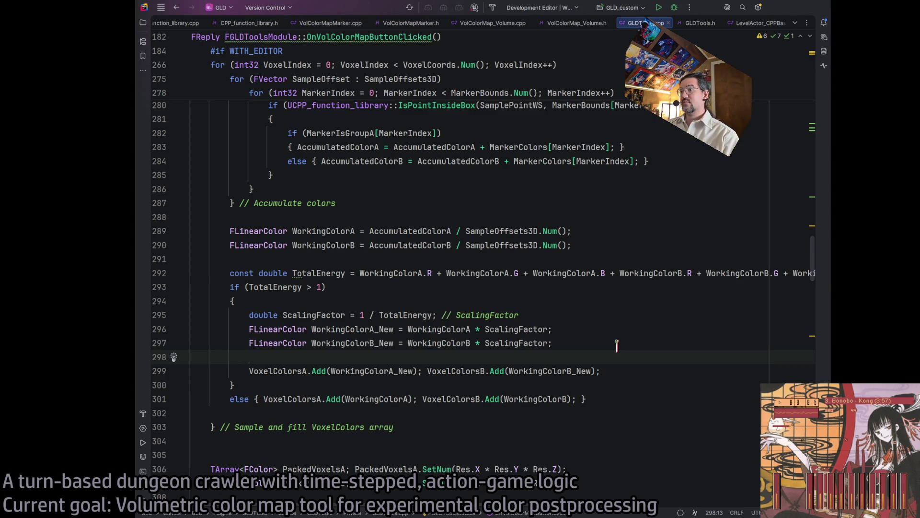
Add WorkingColorA_New.A = WorkingColorA.A and the completed WorkingColorB_New.A = WorkingColorB.A line
text(Working)
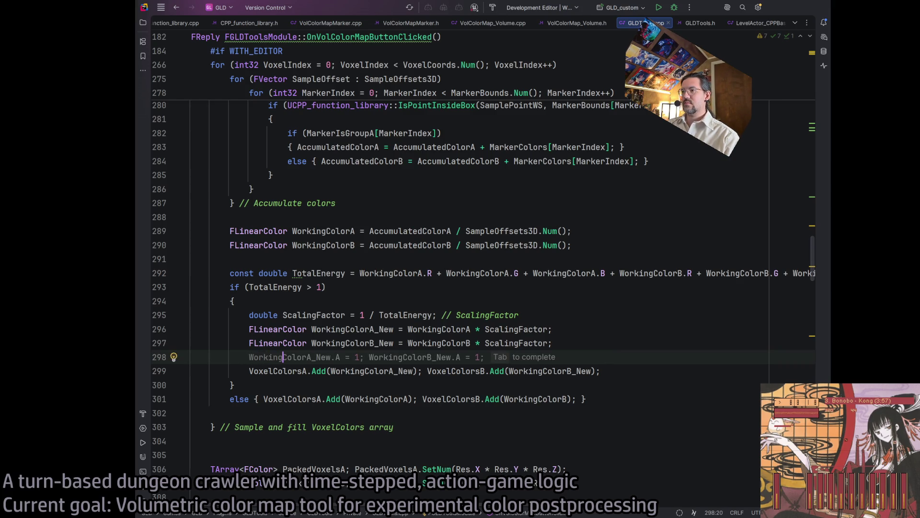
text(ColorA_Ne)
text(w.A)
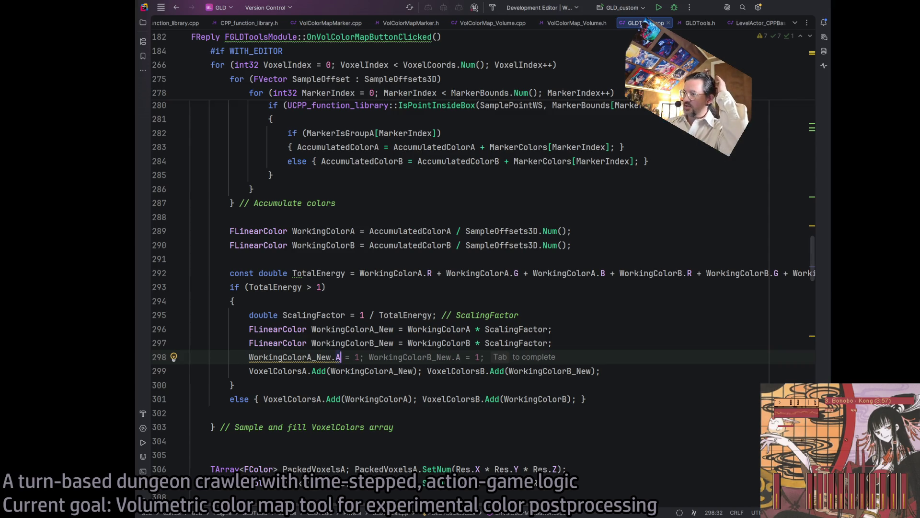
text( =)
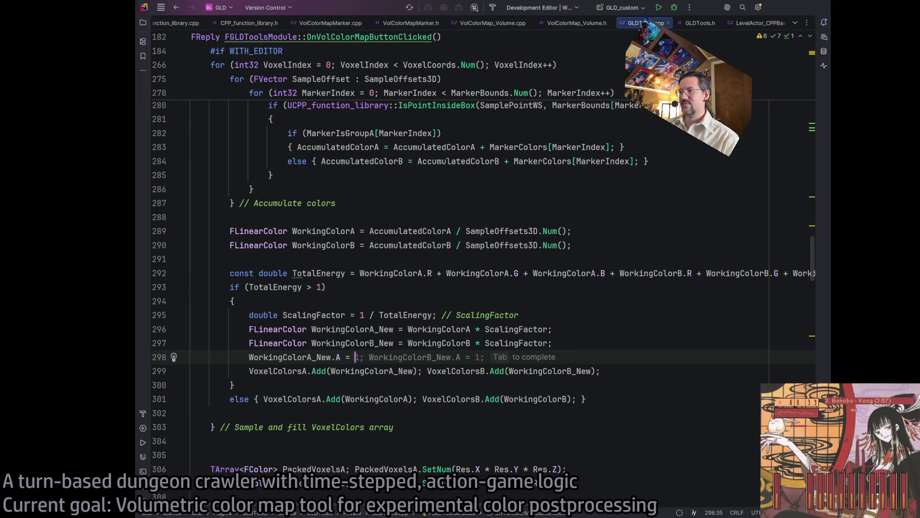
text(WorkingColorA.)
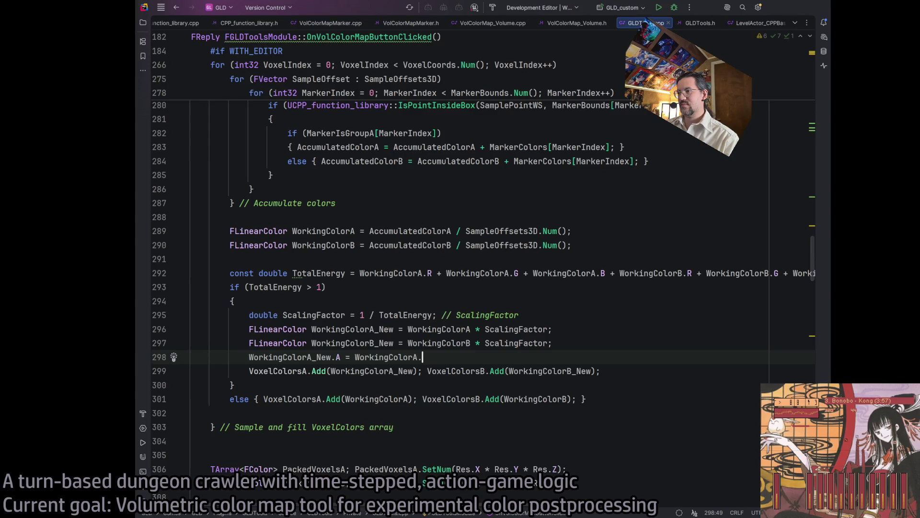
text(A)
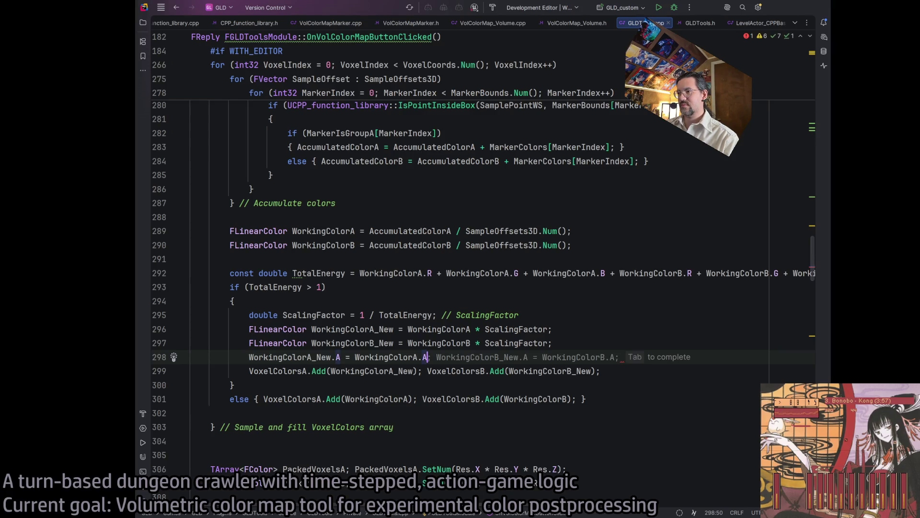
key(Tab)
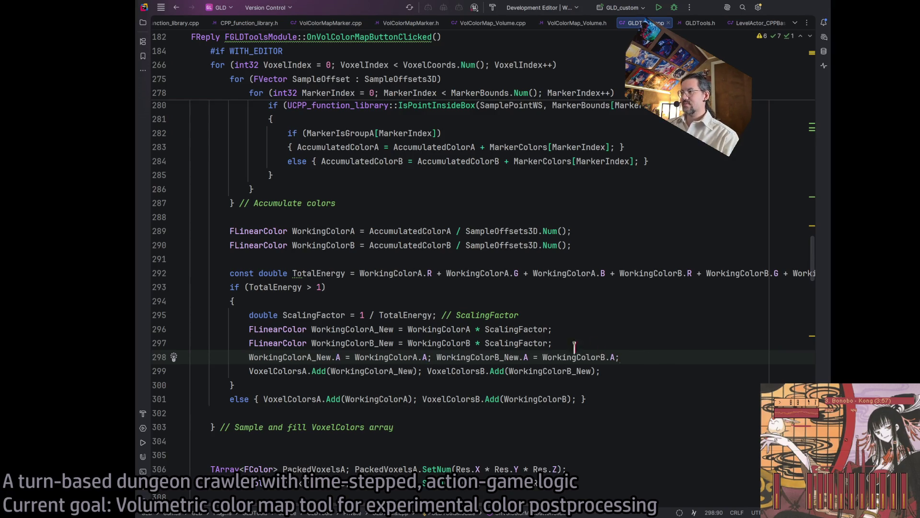
Check the WorkingColorA and VoxelColorsB usages, then build the project
click(572, 338)
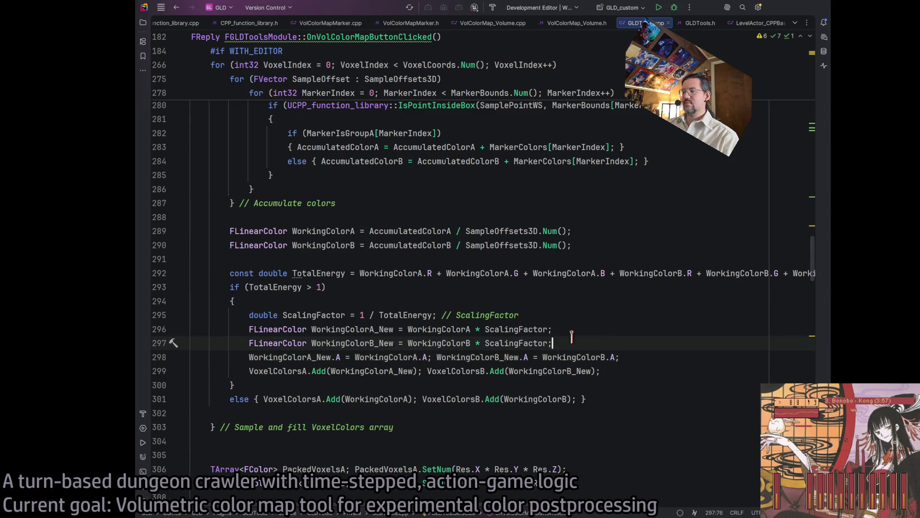
click(365, 357)
click(394, 358)
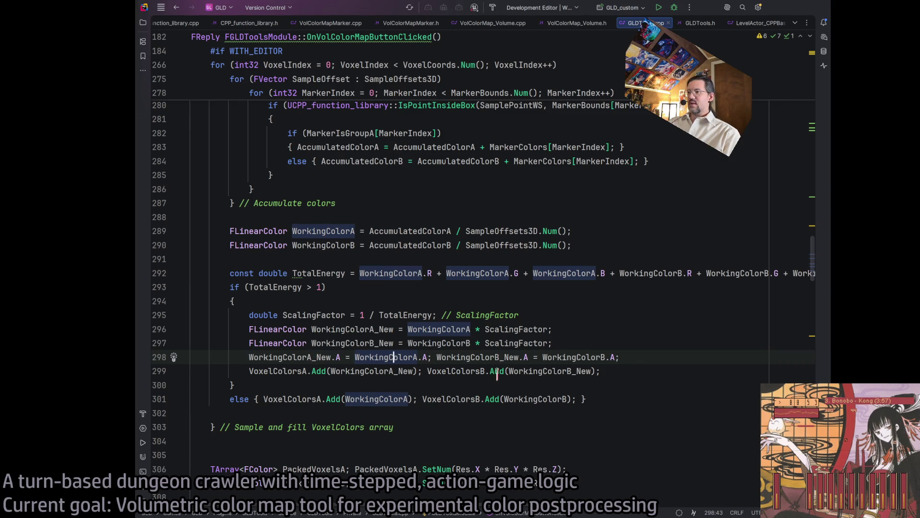
click(447, 399)
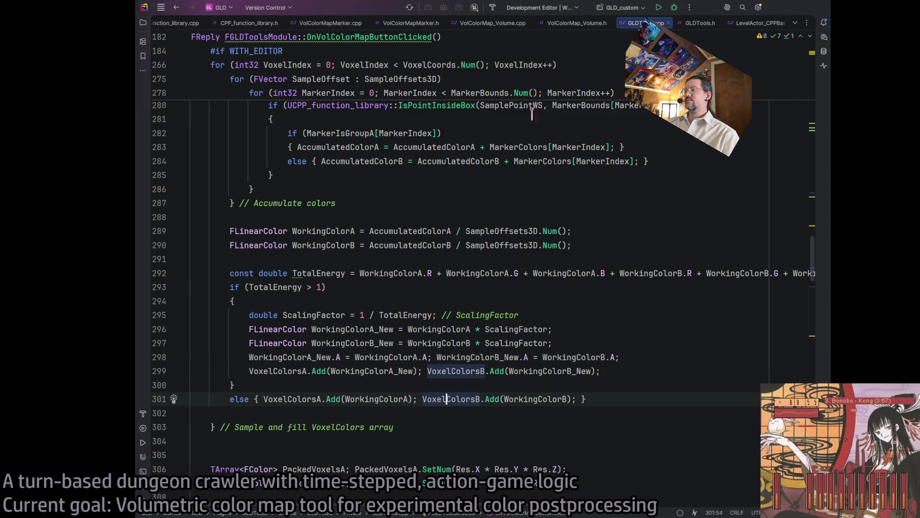
click(492, 7)
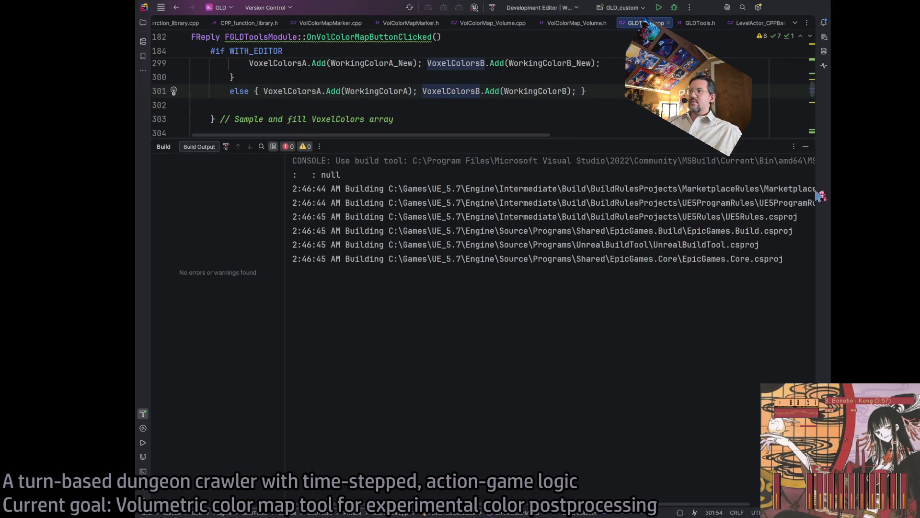
Rebuild the solution with Ctrl+Shift+B and relaunch Unreal Editor via GLD_custom
key(shift+Escape)
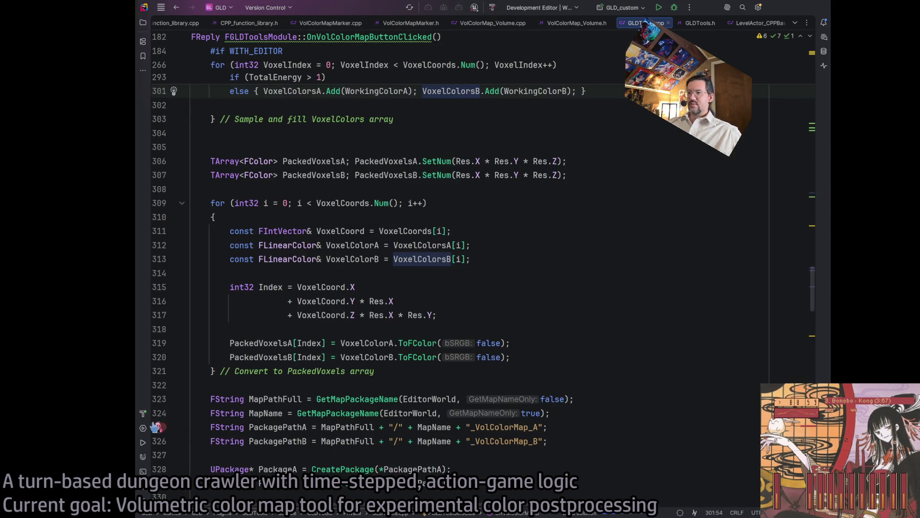
click(143, 414)
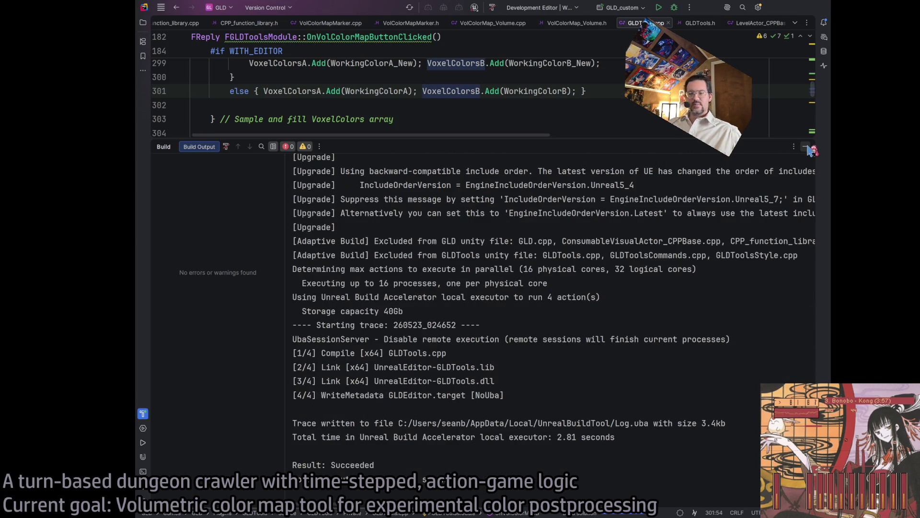
click(808, 148)
key(ctrl+shift+b)
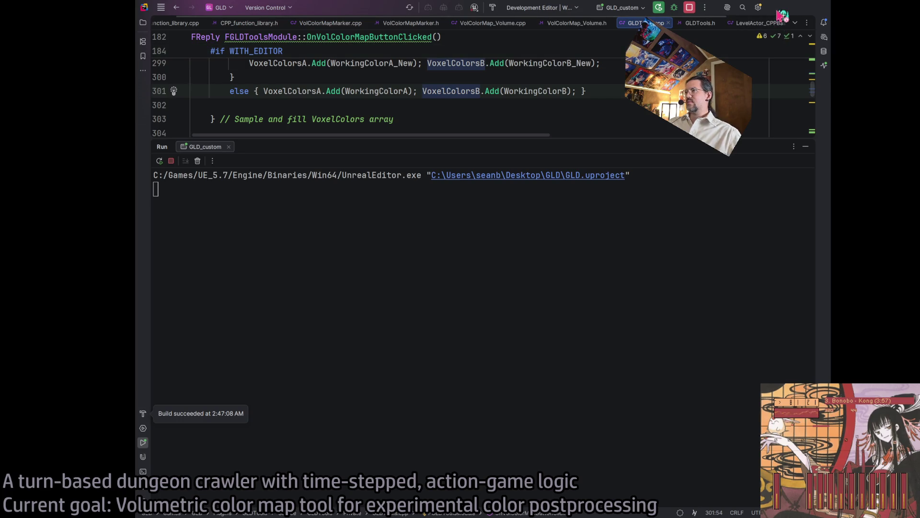
click(807, 147)
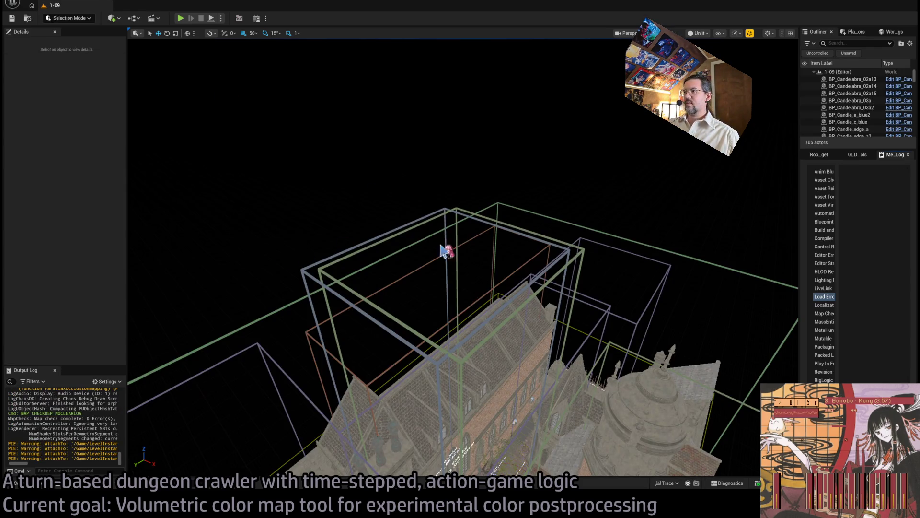
Select VolColorMap_Volume and bake it from GLD Tools into the A and B textures
click(626, 241)
click(855, 155)
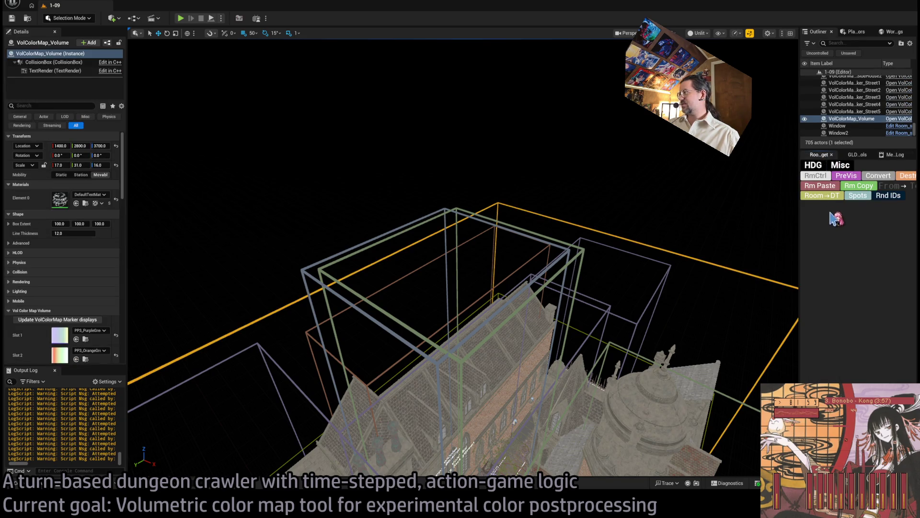
click(854, 159)
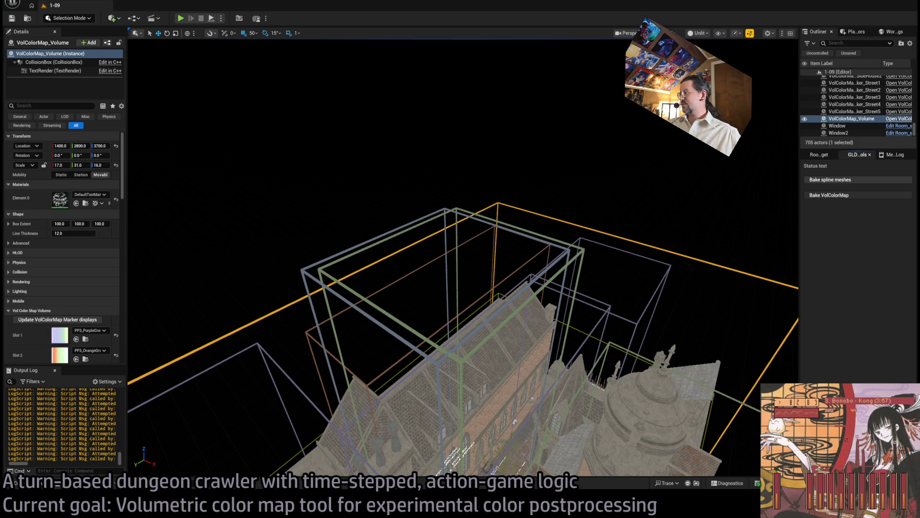
key(ctrl+s)
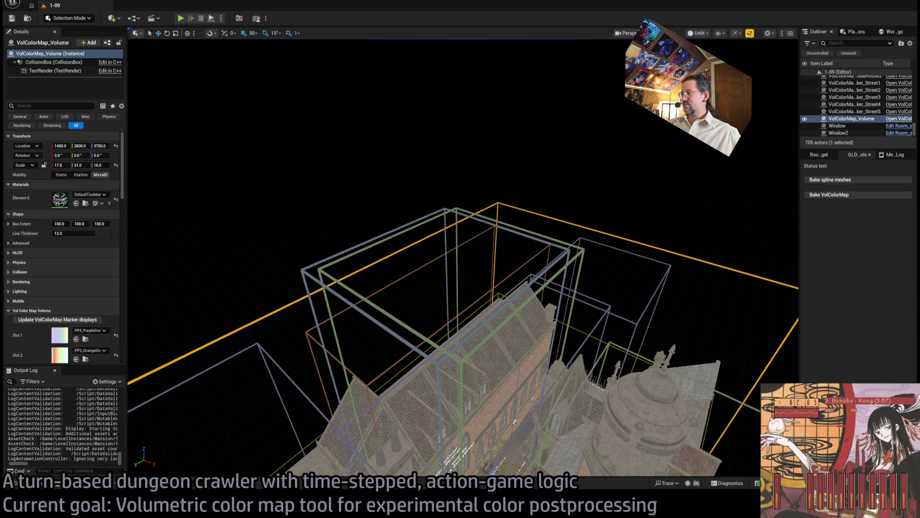
scroll(277, 281, up, 2)
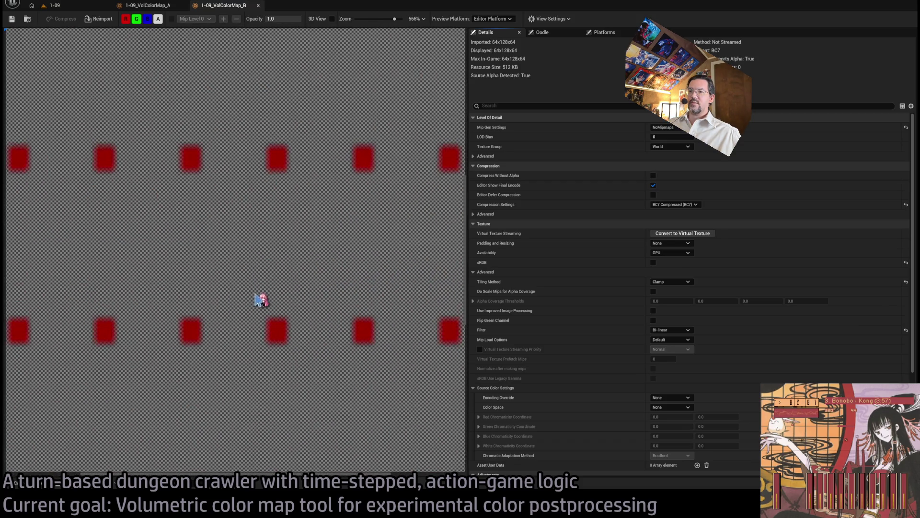
Zoom and pan through the baked VolColorMap_A and _B previews, then close both tabs
scroll(296, 169, up, 5)
drag(274, 222, 254, 281)
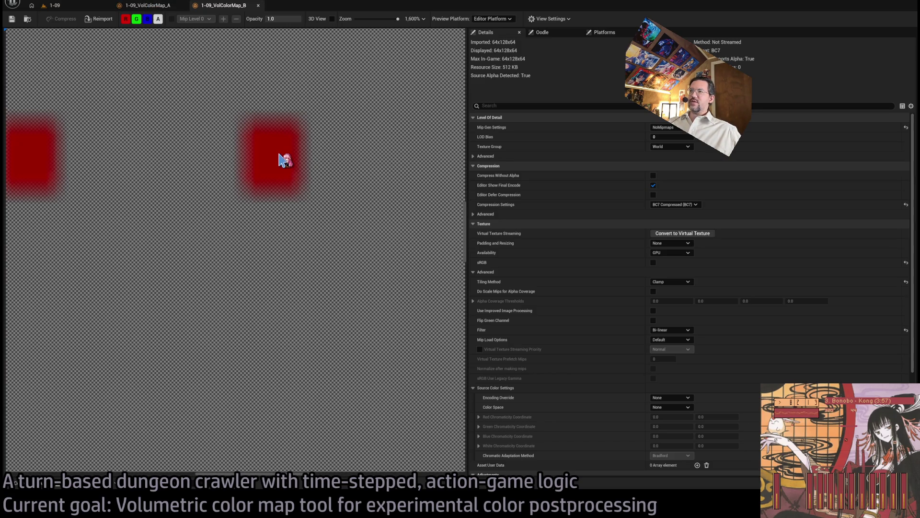
click(155, 6)
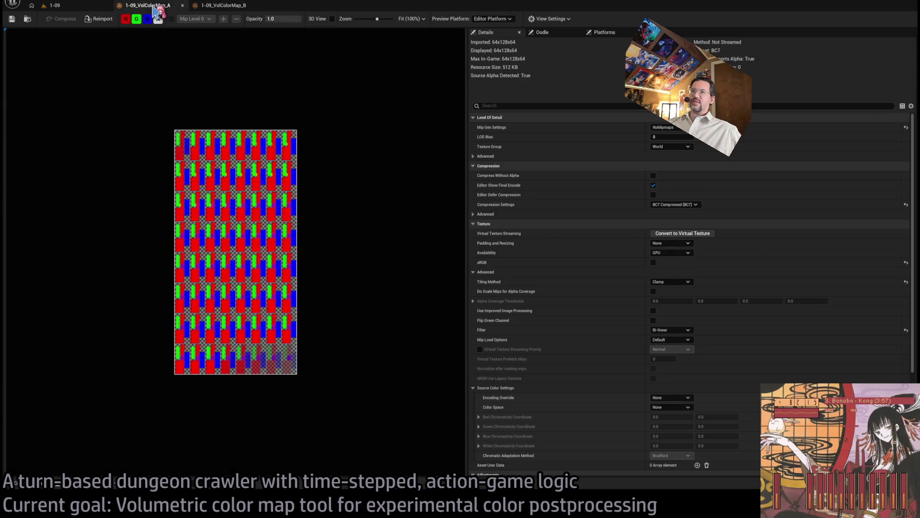
scroll(259, 217, up, 10)
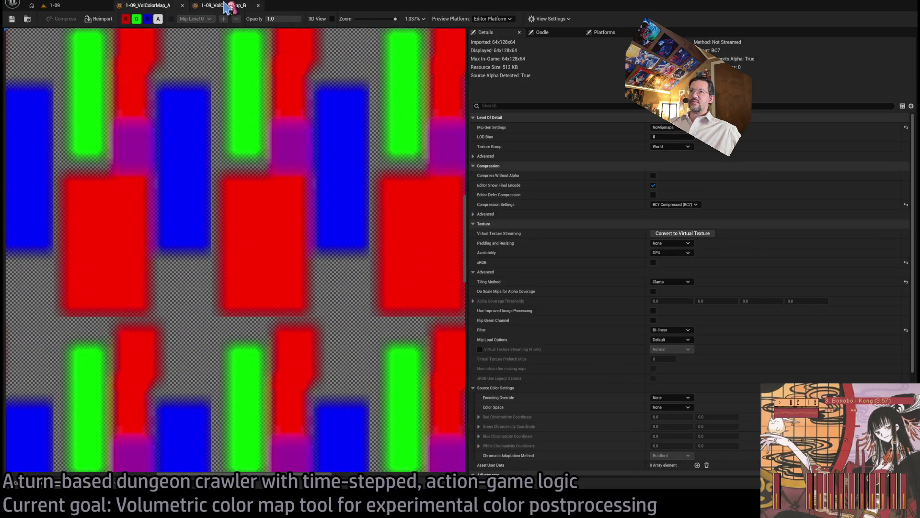
click(224, 5)
click(163, 6)
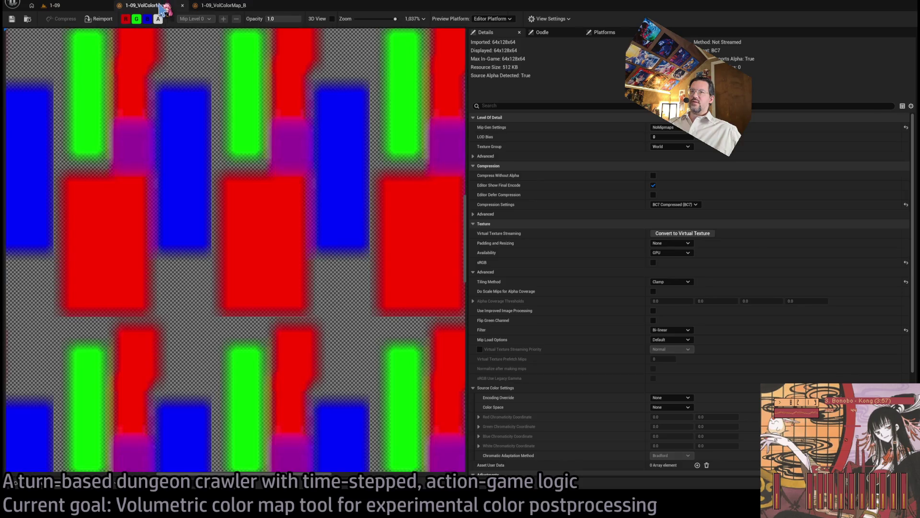
scroll(285, 179, up, 2)
drag(285, 178, 263, 267)
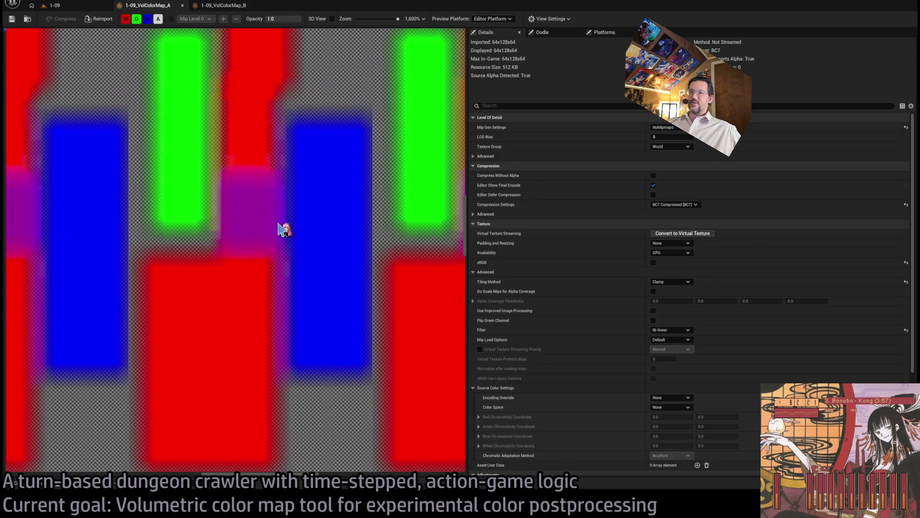
scroll(281, 220, down, 2)
scroll(274, 214, up, 2)
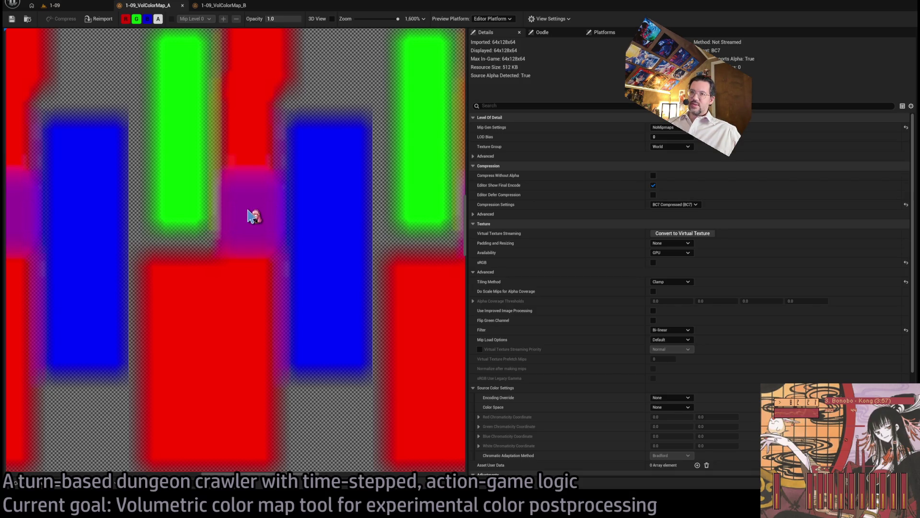
scroll(243, 233, down, 5)
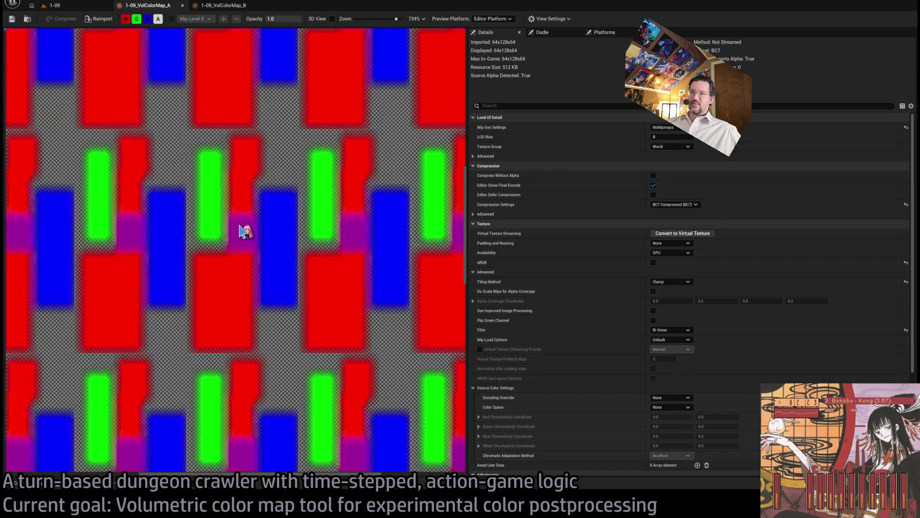
scroll(261, 250, up, 5)
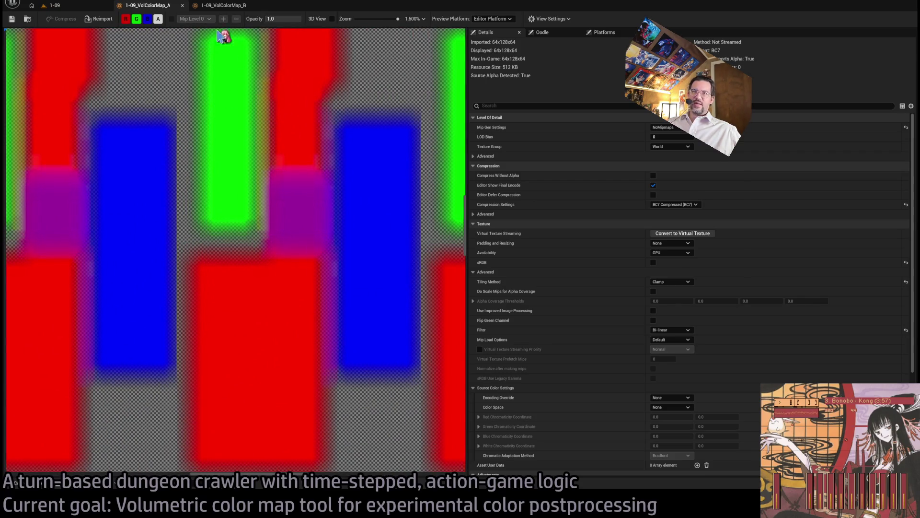
middle_click(211, 7)
middle_click(175, 6)
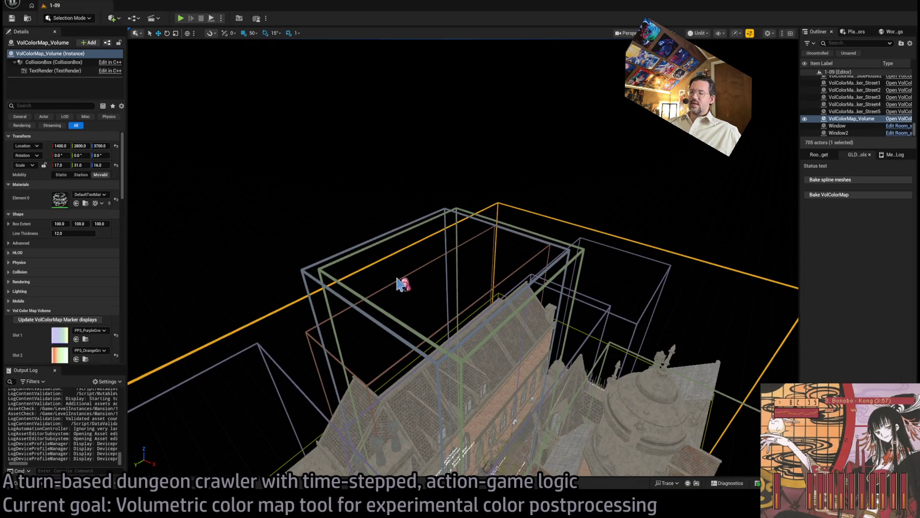
Orbit over the building, select the unwanted colour map marker actor, and delete it
mouse_move(358, 363)
mouse_down()
mouse_move(389, 330)
mouse_move(424, 321)
mouse_move(404, 276)
mouse_up()
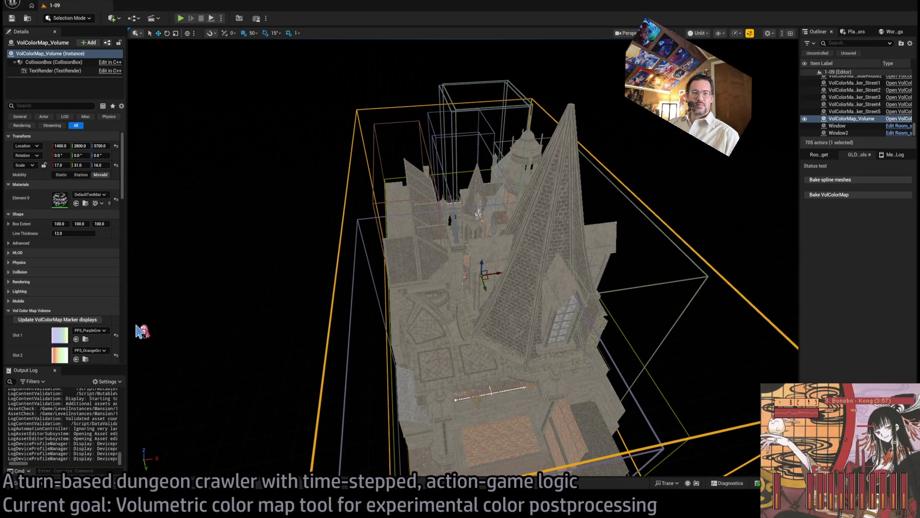
click(382, 121)
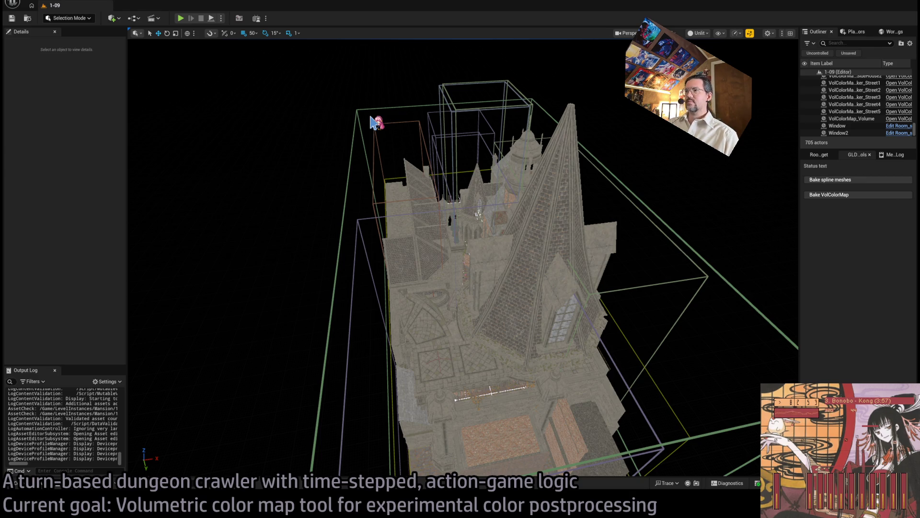
click(369, 109)
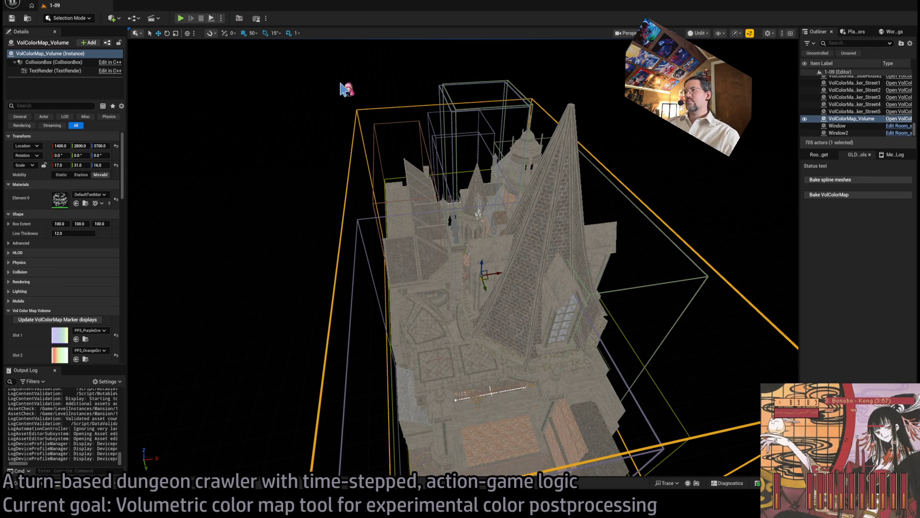
scroll(468, 117, up, 1)
key(Delete)
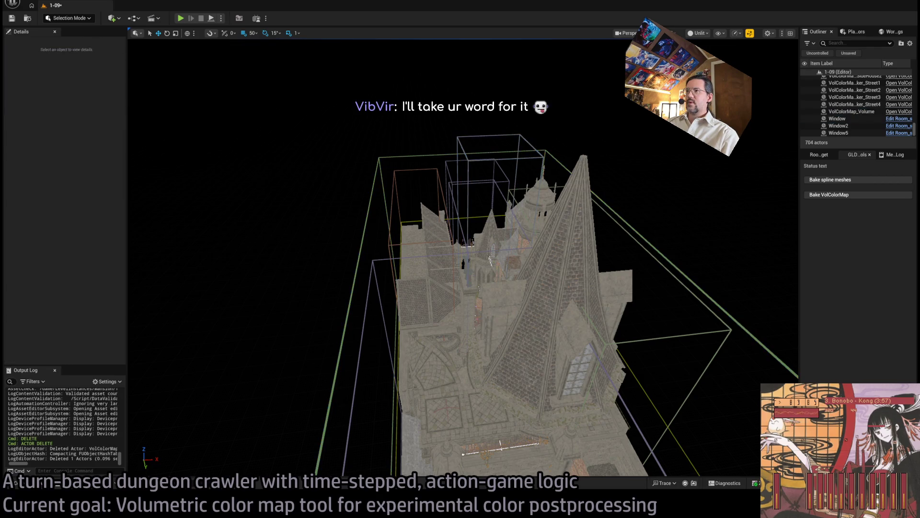
Delete another colour map marker box and save level 1-09
click(474, 138)
key(Delete)
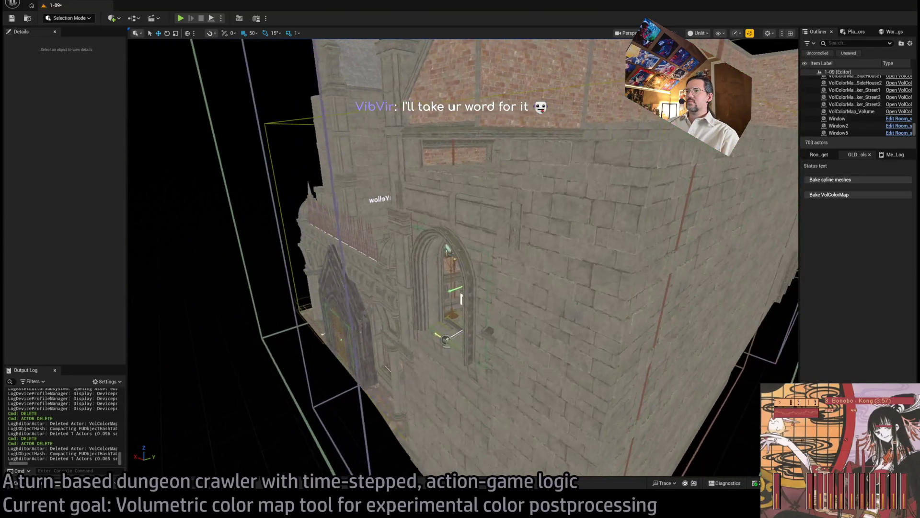
key(ctrl+s)
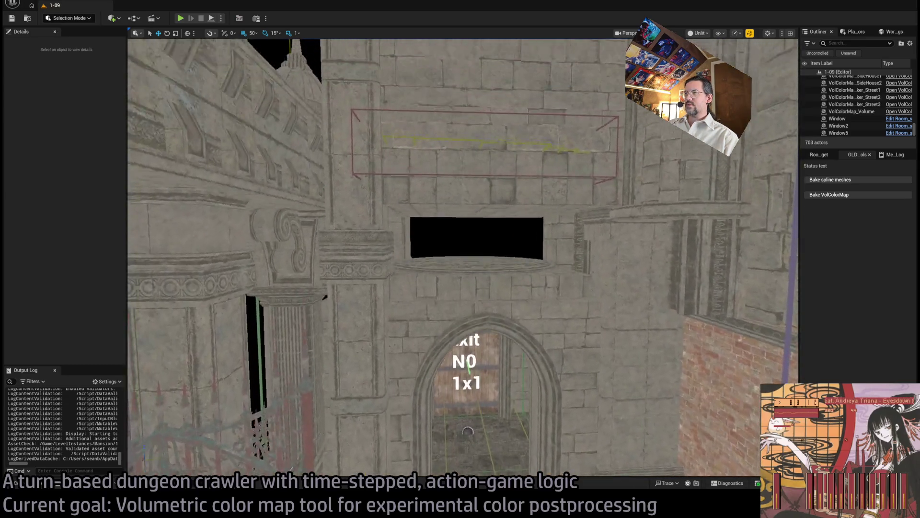
Duplicate the colour-map marker and place the copy near the Exit doorway's wall text
click(422, 245)
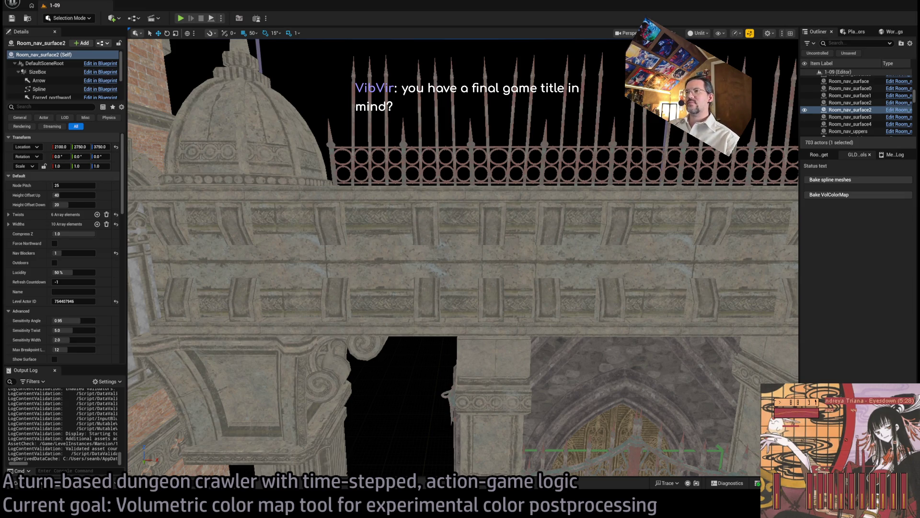
mouse_move(424, 228)
mouse_down()
mouse_move(424, 168)
mouse_move(424, 240)
mouse_move(359, 240)
mouse_move(388, 220)
mouse_up()
click(501, 369)
scroll(509, 277, up, 3)
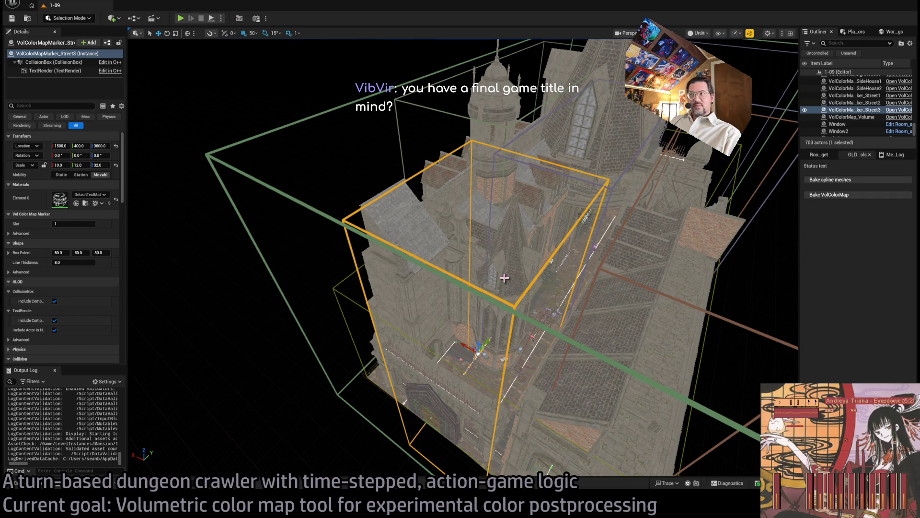
key(f)
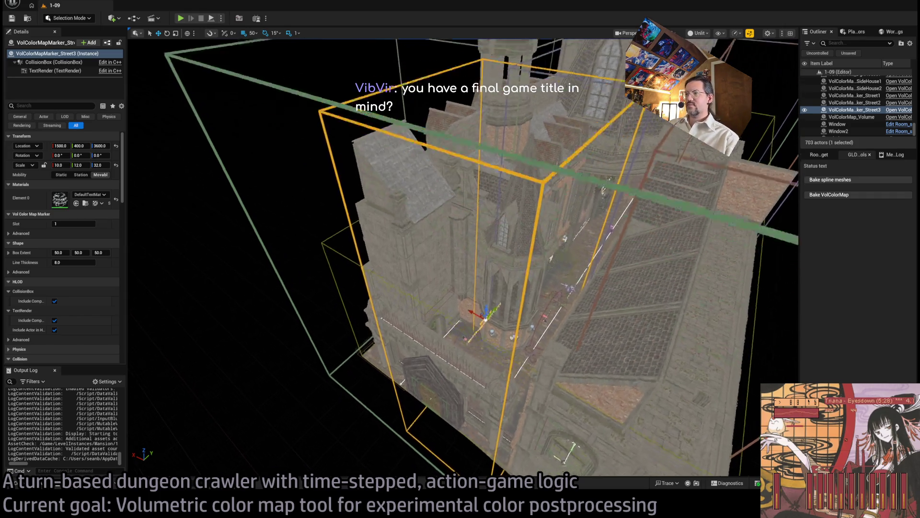
alt+drag(501, 252, 493, 343)
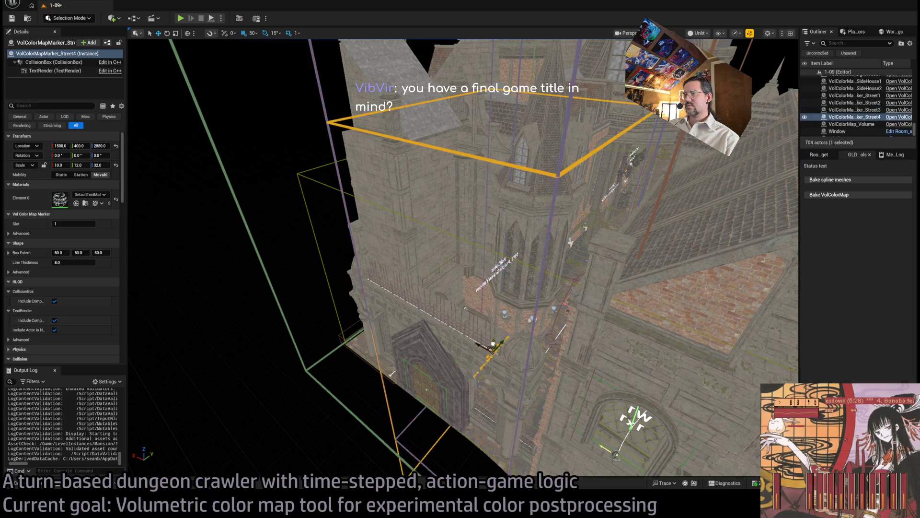
key(f)
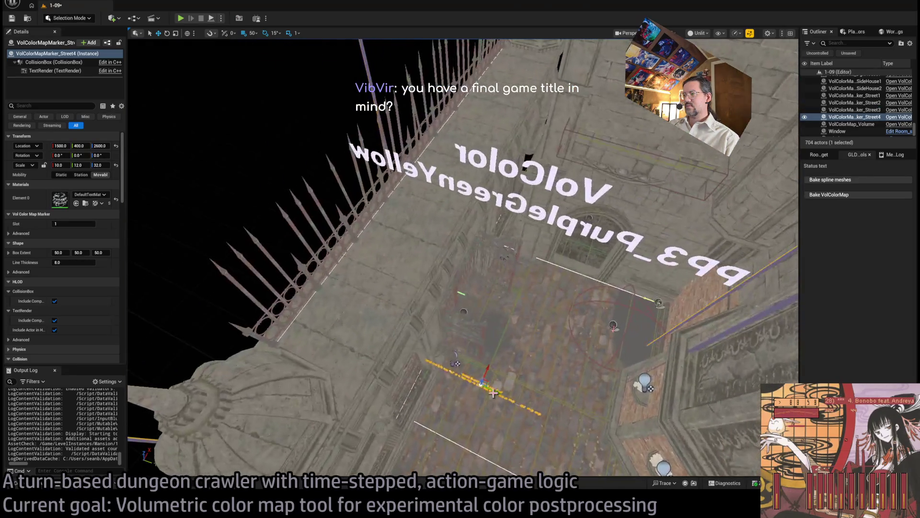
drag(560, 373, 605, 221)
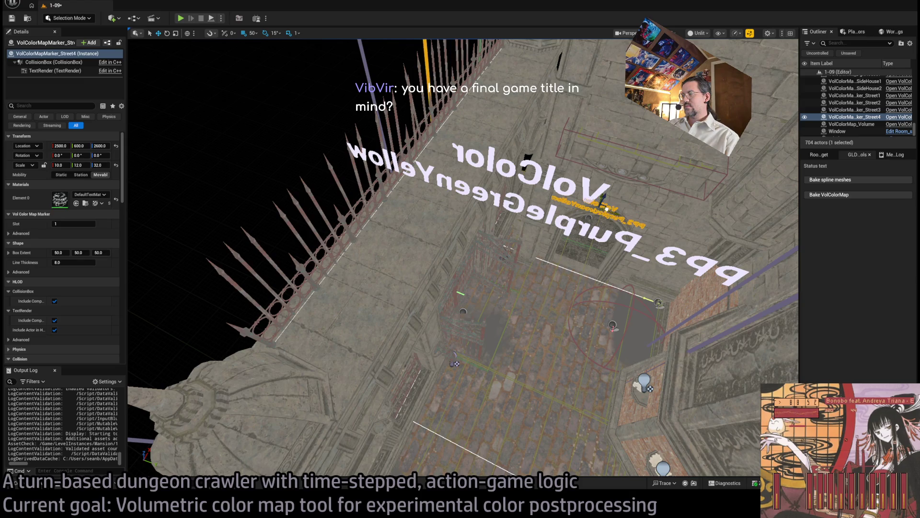
key(f)
scroll(452, 226, down, 10)
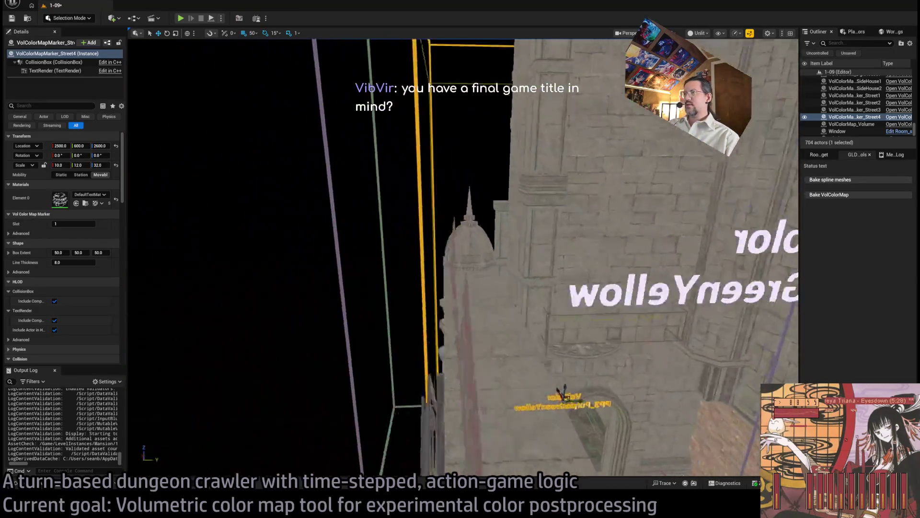
mouse_move(561, 392)
mouse_down()
mouse_move(532, 335)
mouse_move(539, 313)
mouse_move(517, 345)
mouse_move(516, 384)
mouse_up()
key(f)
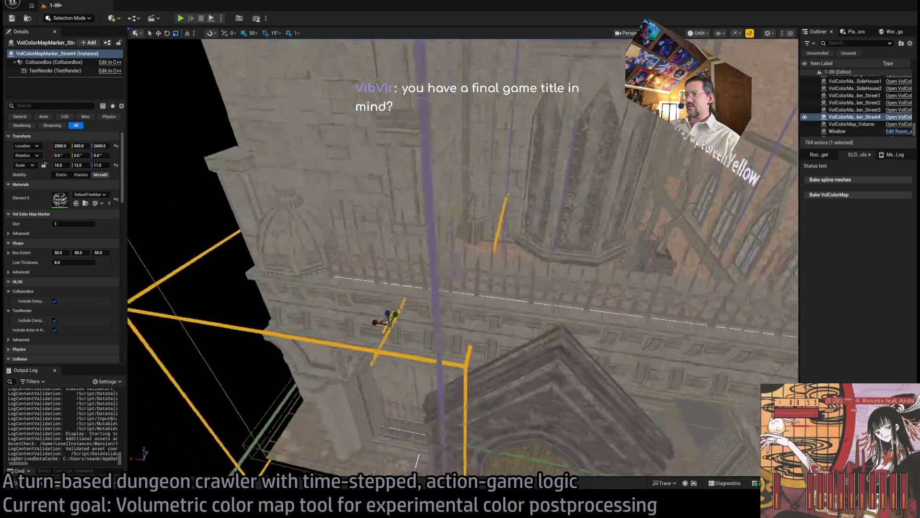
Shrink the marker box to about X scale 6, Y scale 8 and height 7
drag(517, 300, 491, 302)
key(f)
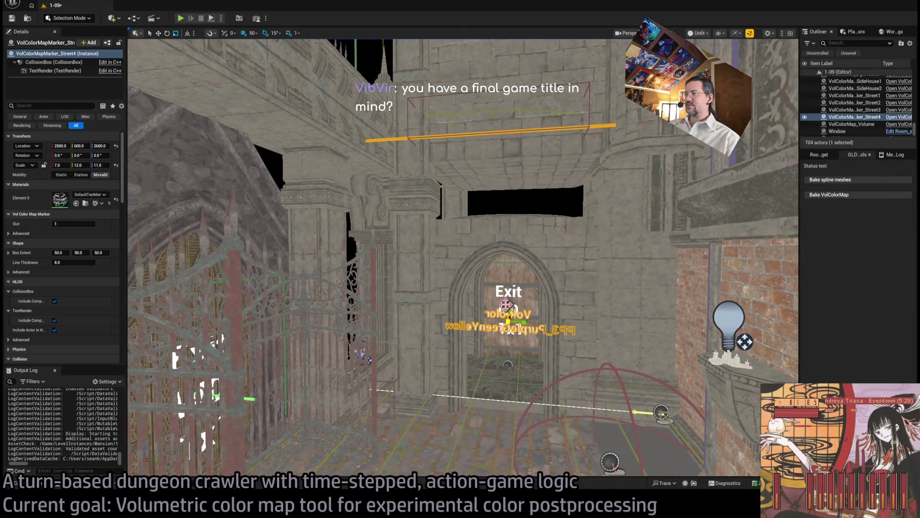
drag(506, 305, 508, 309)
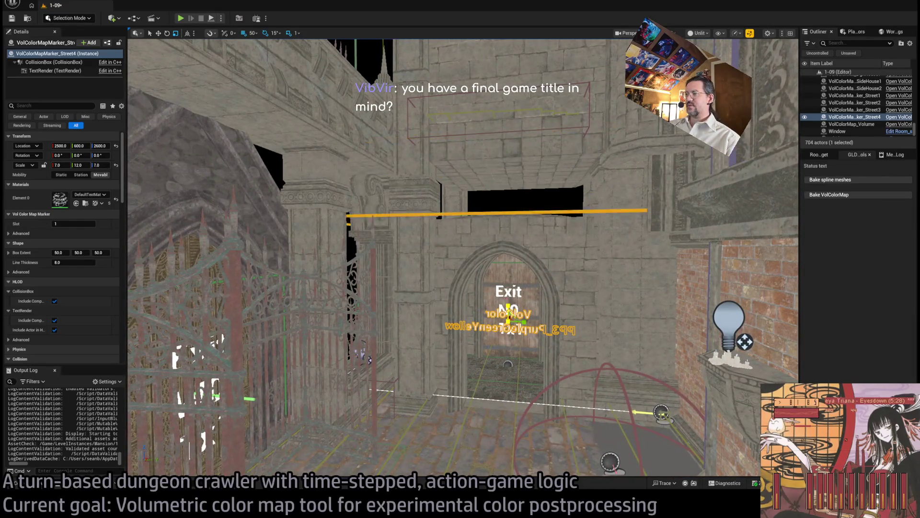
key(w)
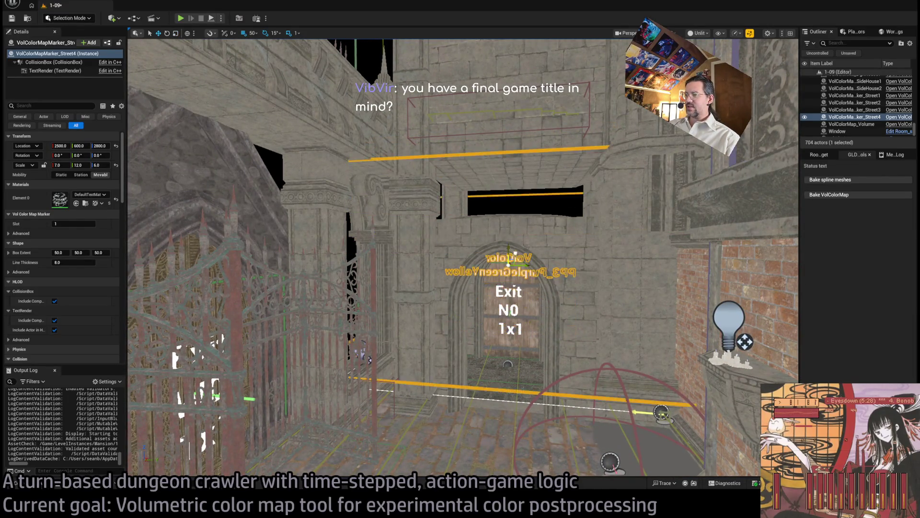
key(r)
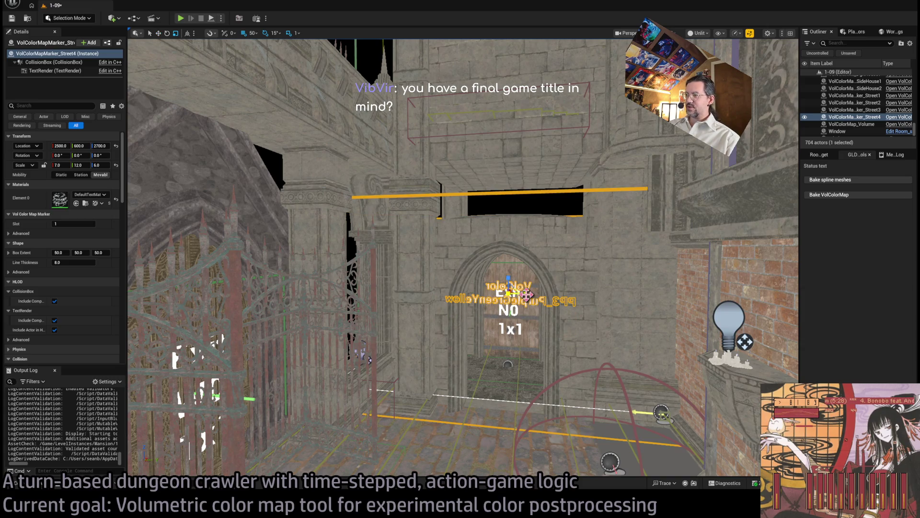
mouse_move(525, 293)
mouse_down()
mouse_move(513, 258)
mouse_move(513, 307)
mouse_up()
drag(442, 269, 434, 269)
Lower the marker box to height 2650 so it frames the Exit door
key(w)
key(f)
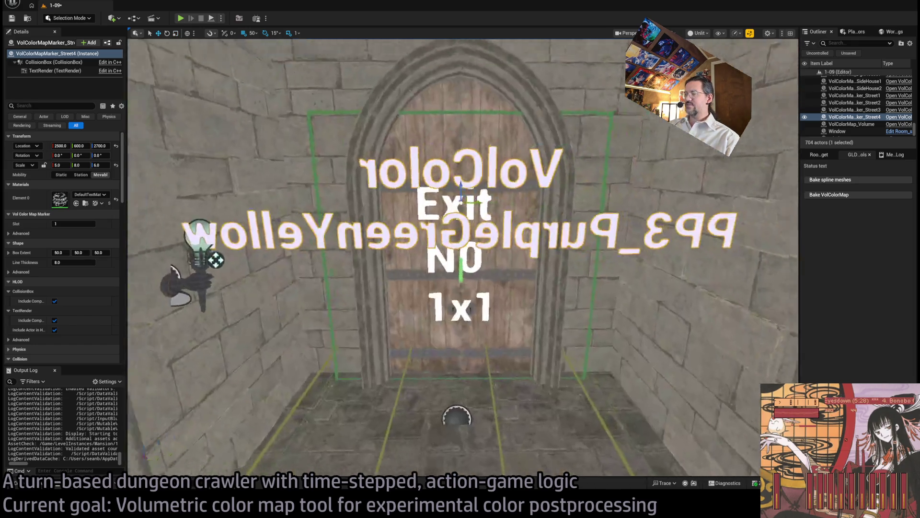
mouse_move(216, 260)
mouse_down()
mouse_move(216, 312)
mouse_move(183, 288)
mouse_up()
key(f)
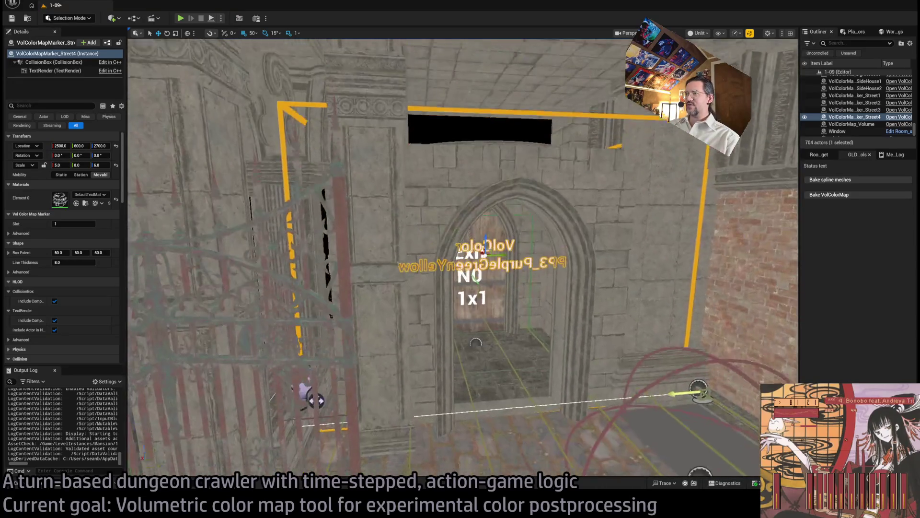
key(ctrl+z)
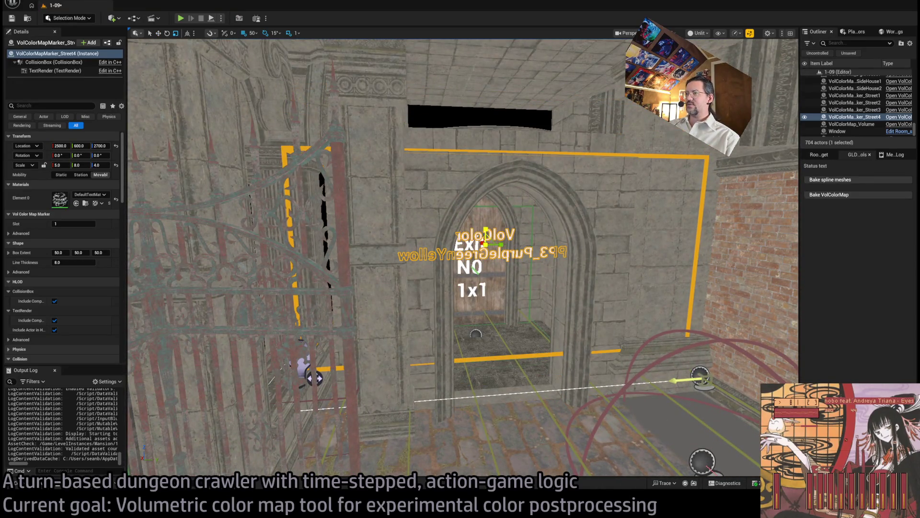
mouse_move(486, 228)
mouse_down()
mouse_move(488, 263)
mouse_move(522, 259)
mouse_up()
key(r)
key(f)
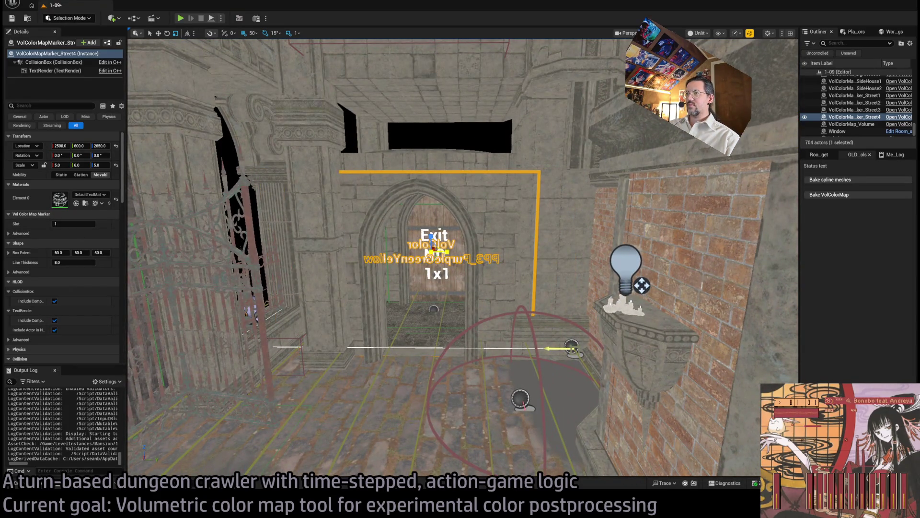
mouse_move(446, 250)
mouse_down()
mouse_move(331, 160)
mouse_move(384, 257)
mouse_move(504, 261)
mouse_move(475, 266)
mouse_move(464, 247)
mouse_up()
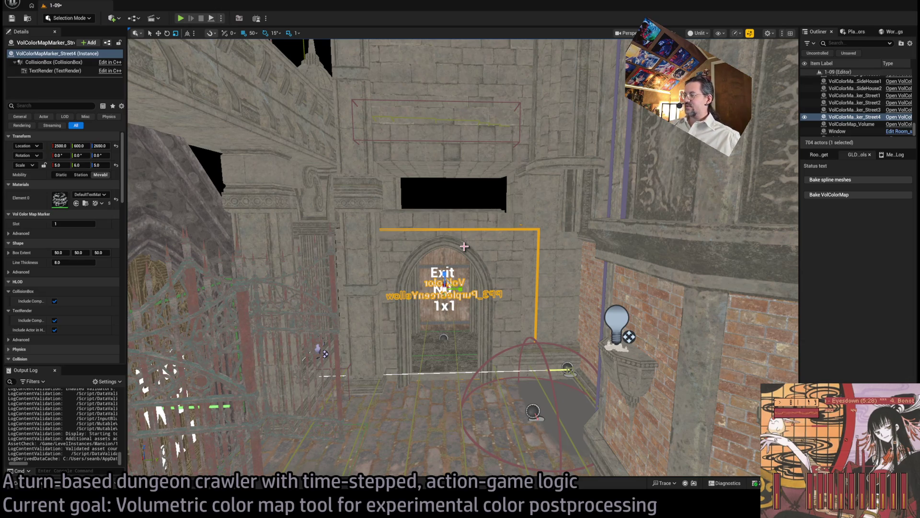
Look over the doorway area and select VolColorMap_Volume
mouse_move(469, 246)
mouse_down()
mouse_move(460, 230)
mouse_move(465, 258)
mouse_move(474, 252)
mouse_up()
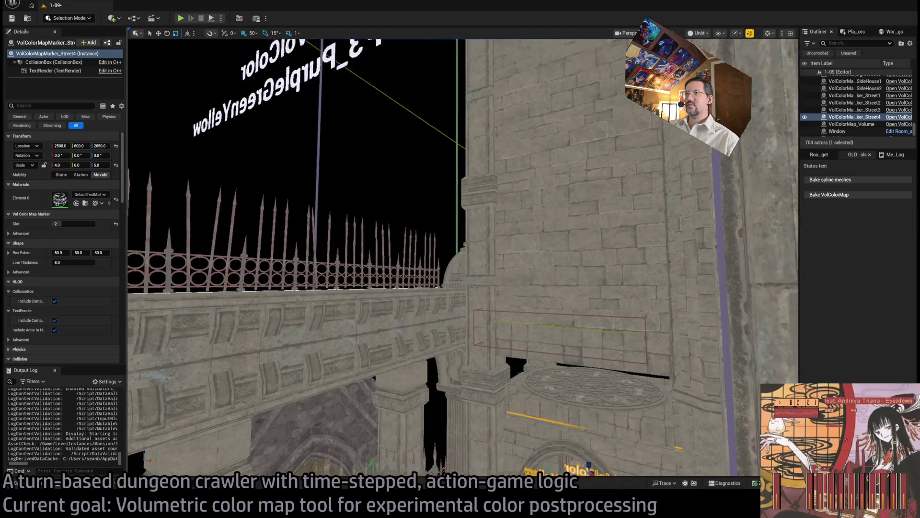
click(158, 323)
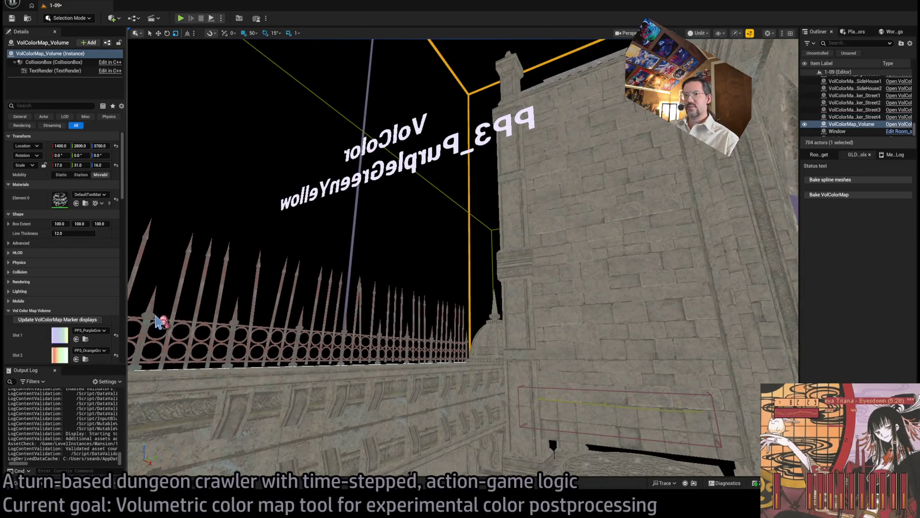
Refresh the marker label displays and reselect the Street4 marker at the Exit door
click(67, 321)
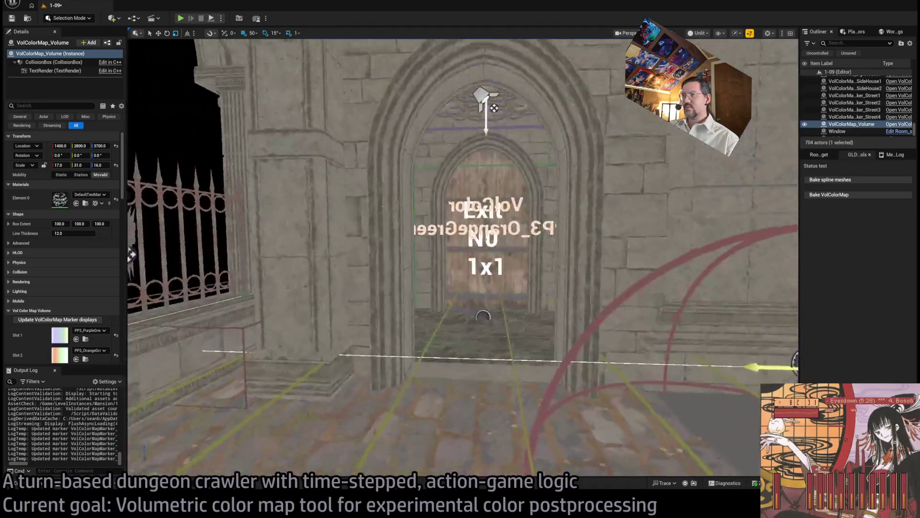
key(s)
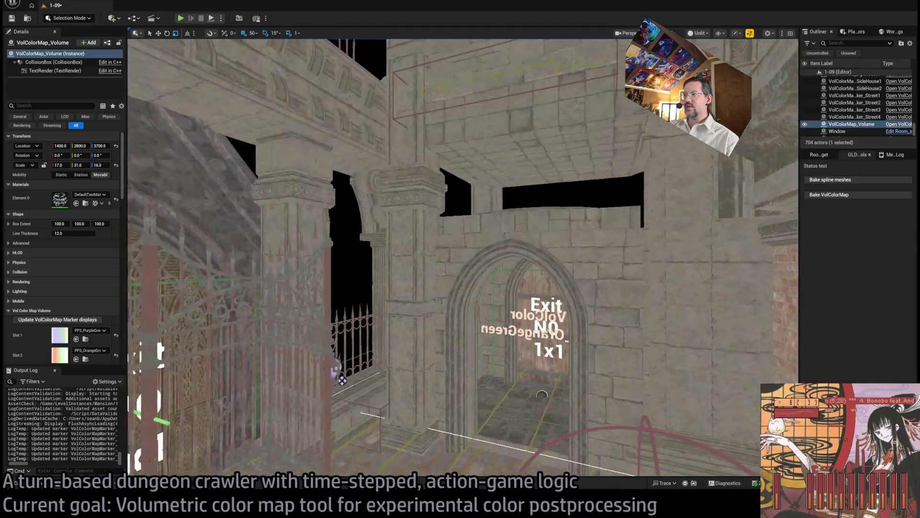
click(505, 330)
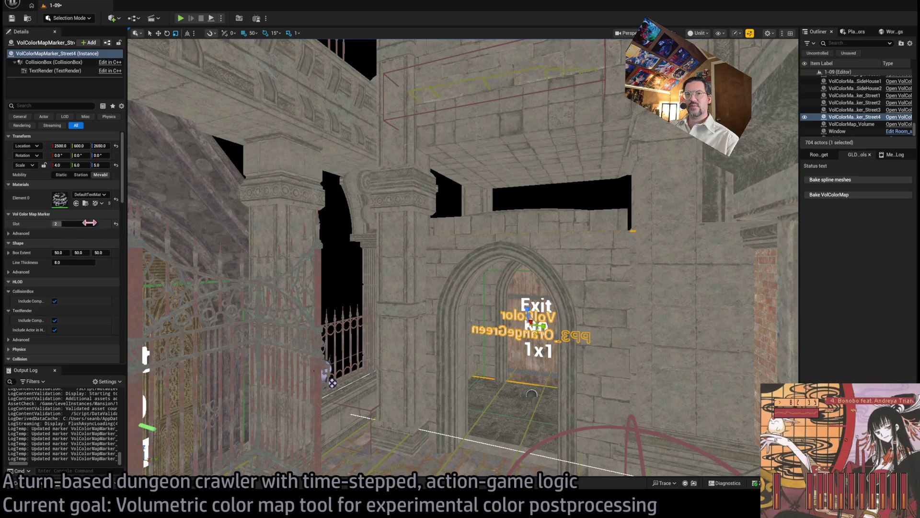
key(w)
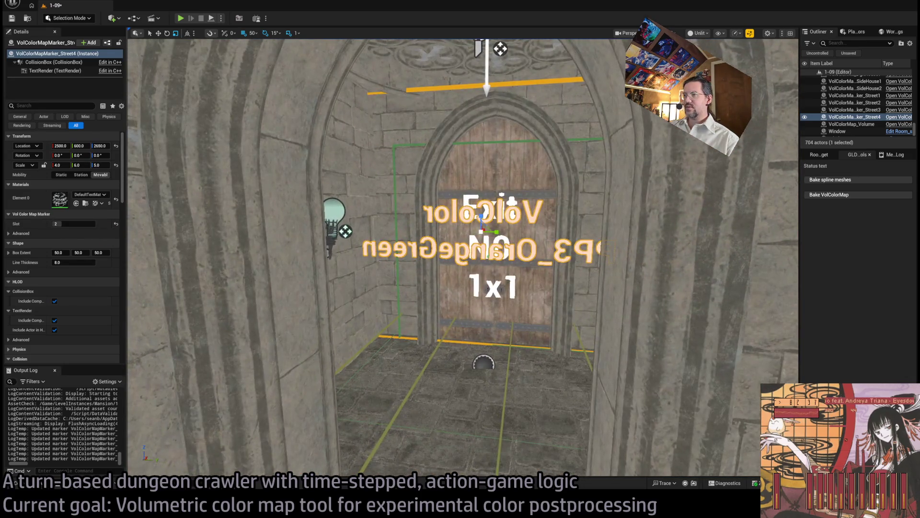
key(w)
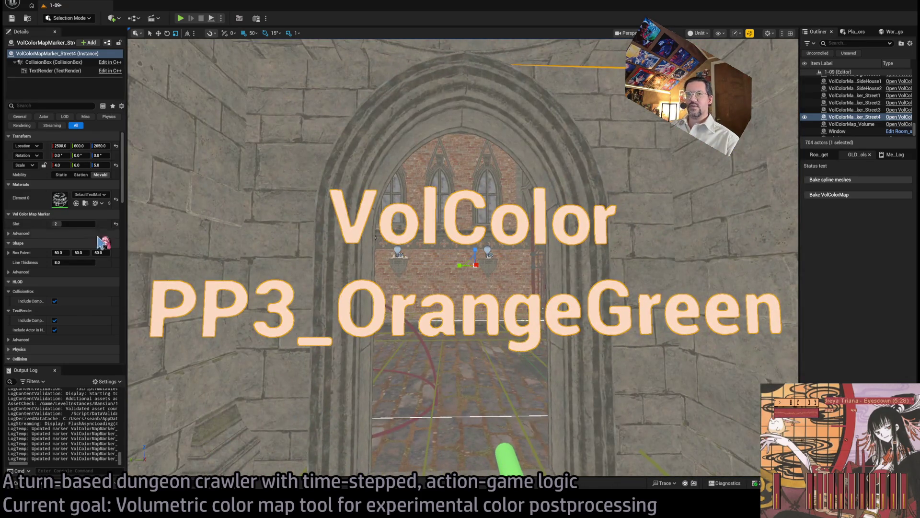
Set the marker's Slot back to 1 and refresh the marker displays again
double_click(72, 223)
text(1)
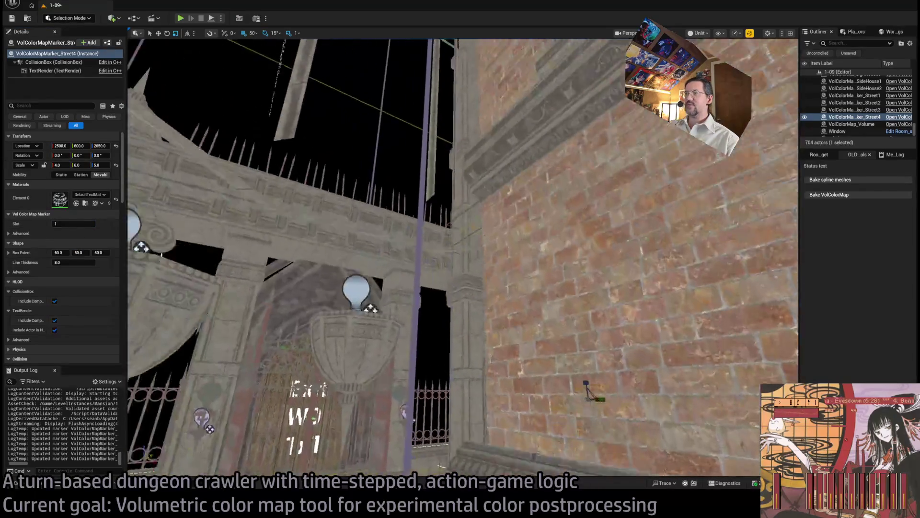
text(ww)
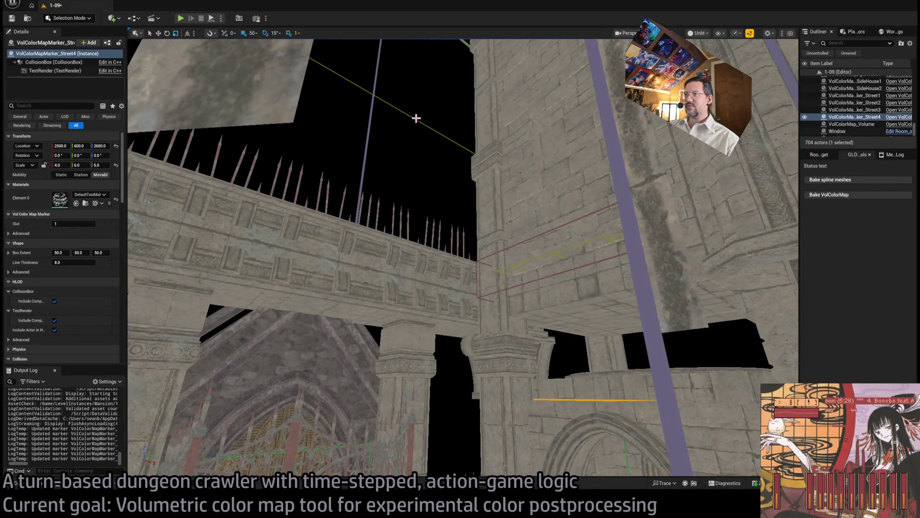
text(w)
click(421, 123)
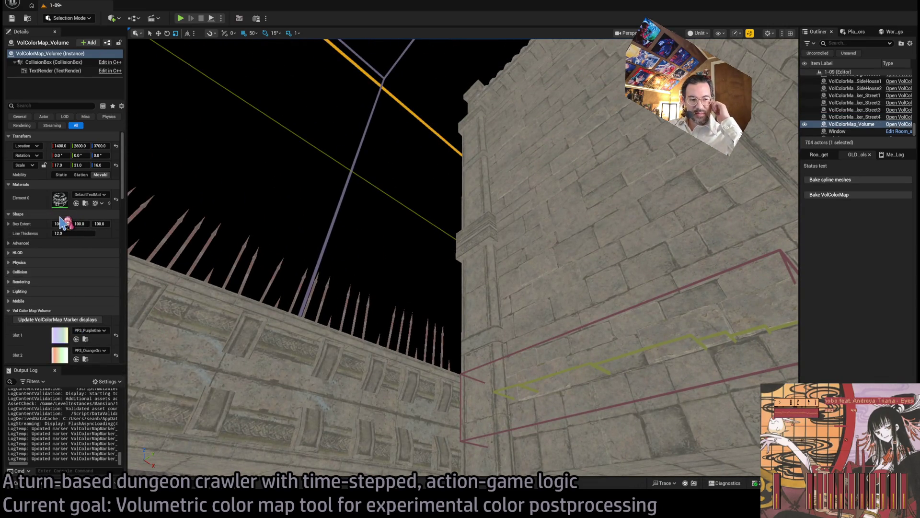
click(57, 327)
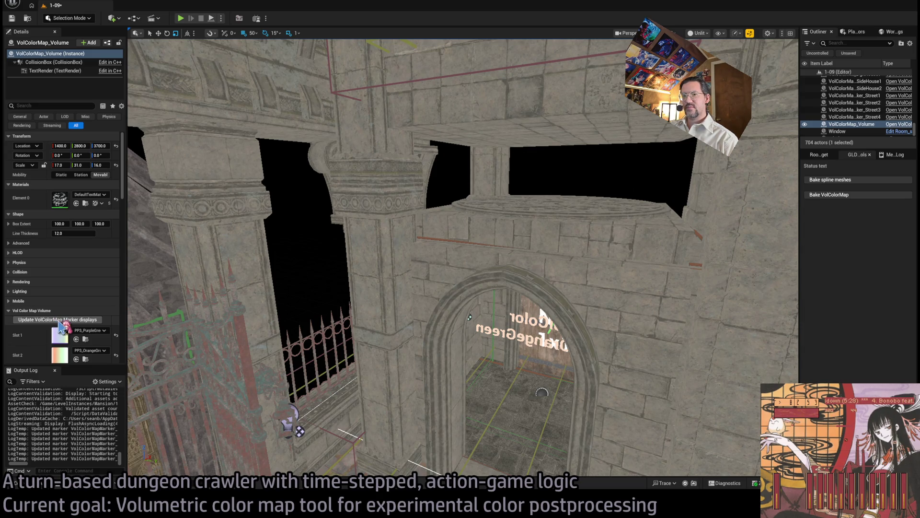
click(60, 328)
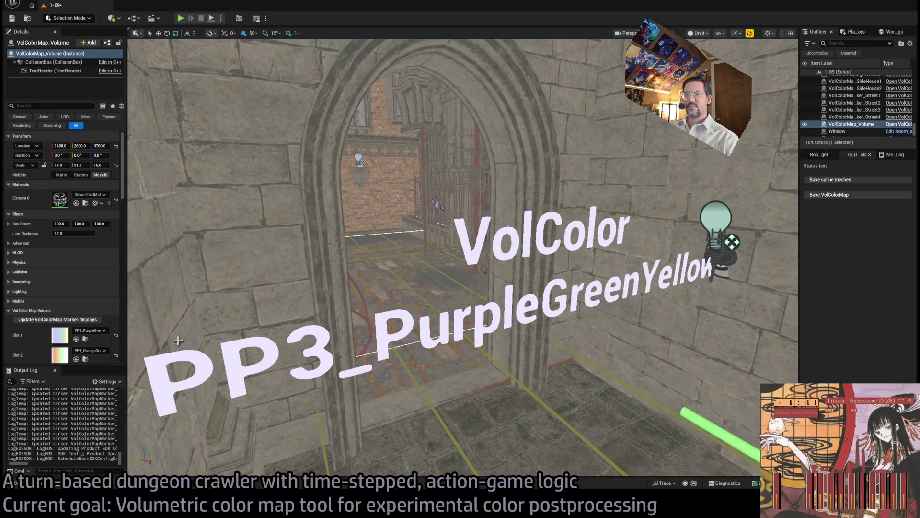
Select the Street4 marker and enter 3 in its Slot field
scroll(61, 303, down, 2)
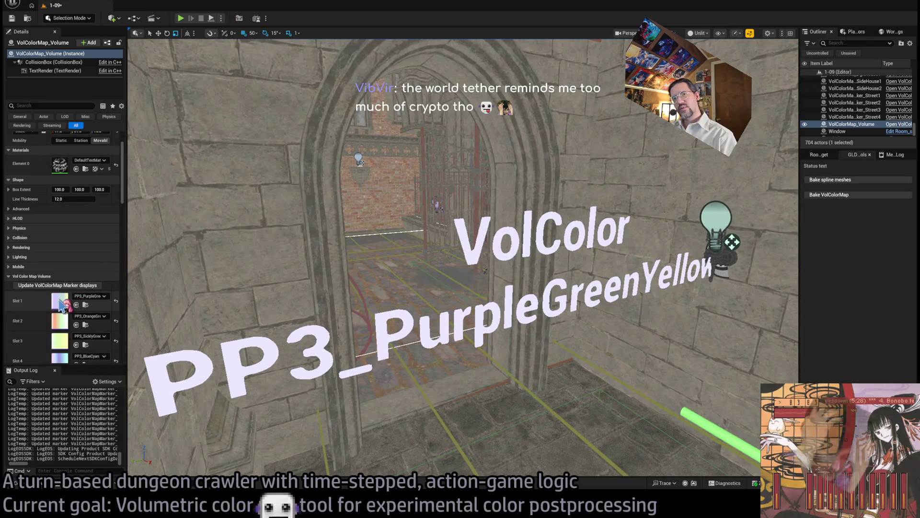
scroll(75, 310, up, 2)
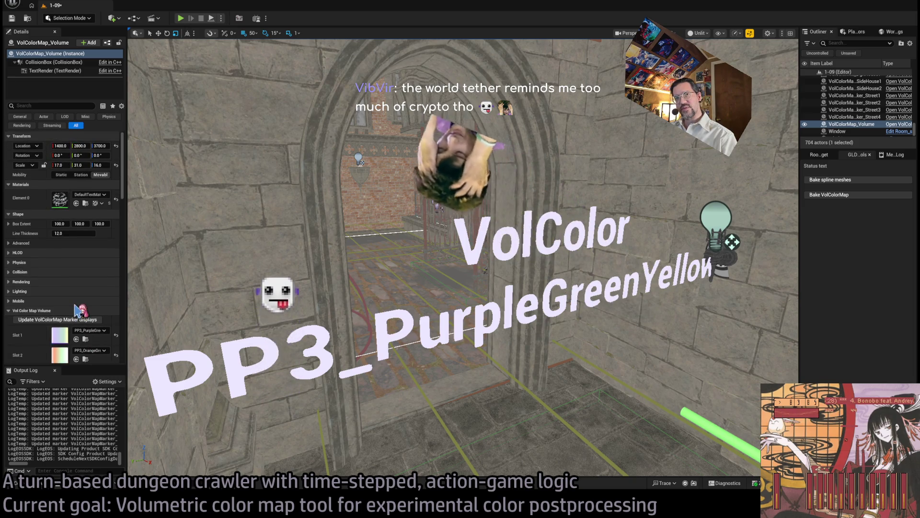
scroll(72, 310, down, 2)
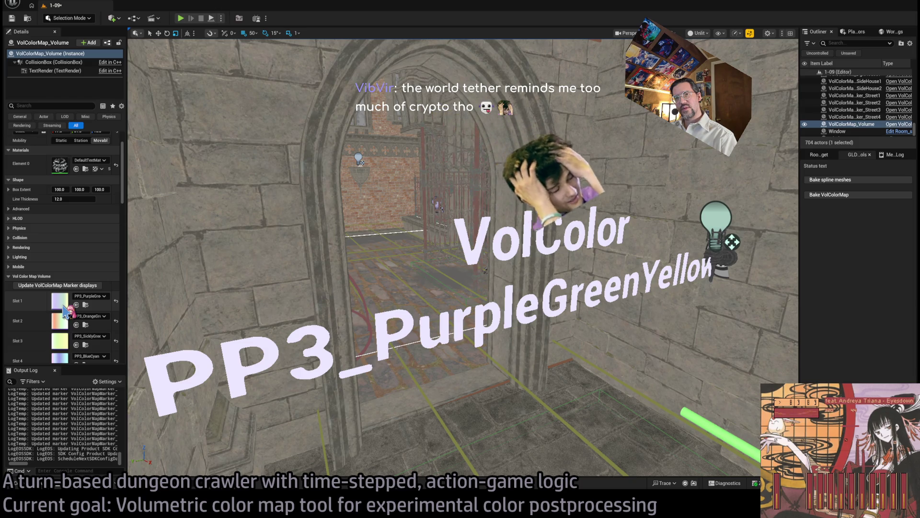
click(406, 324)
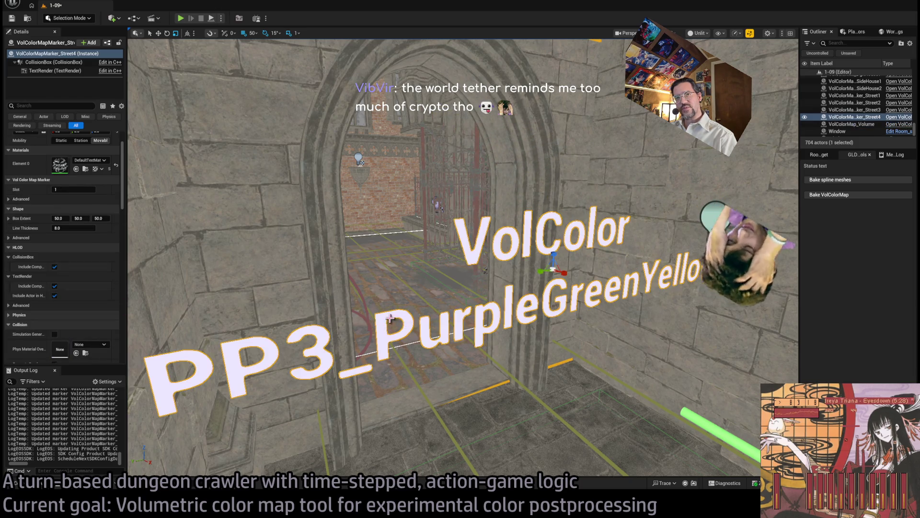
click(77, 190)
text(3)
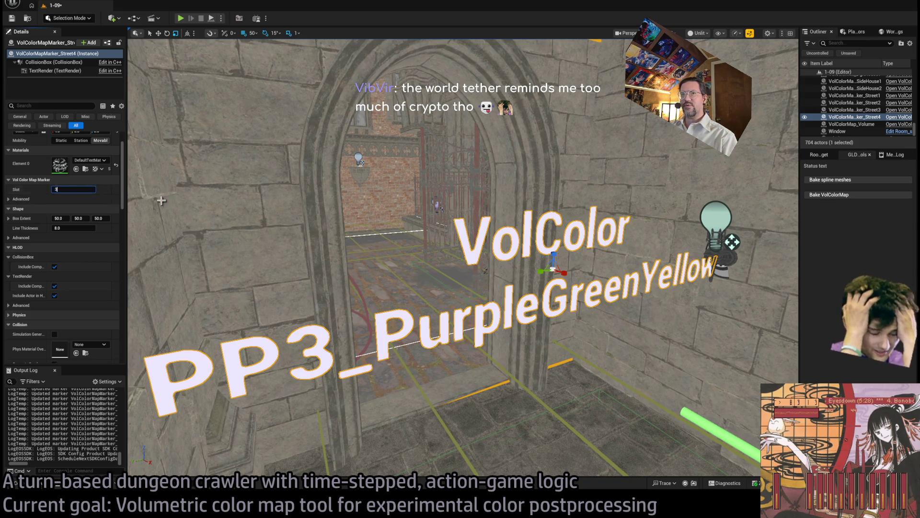
key(Return)
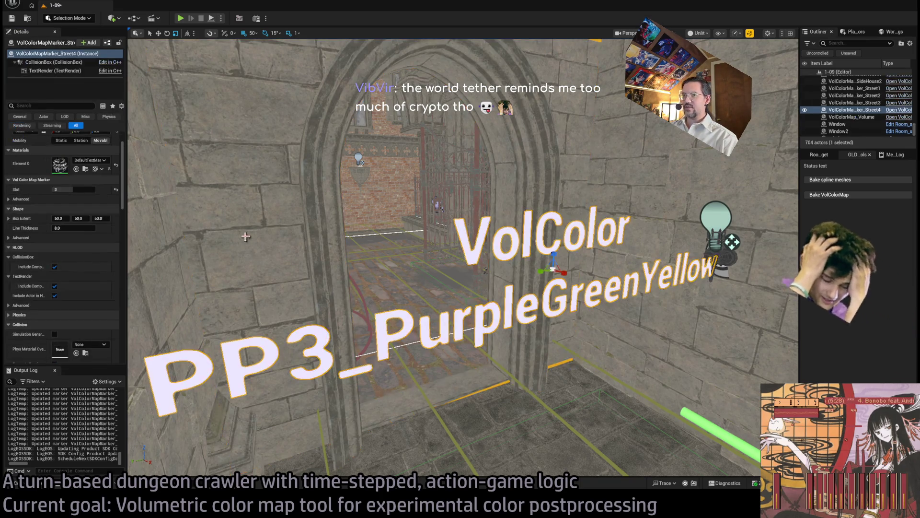
mouse_move(245, 237)
mouse_down()
mouse_move(245, 269)
mouse_move(269, 297)
mouse_up()
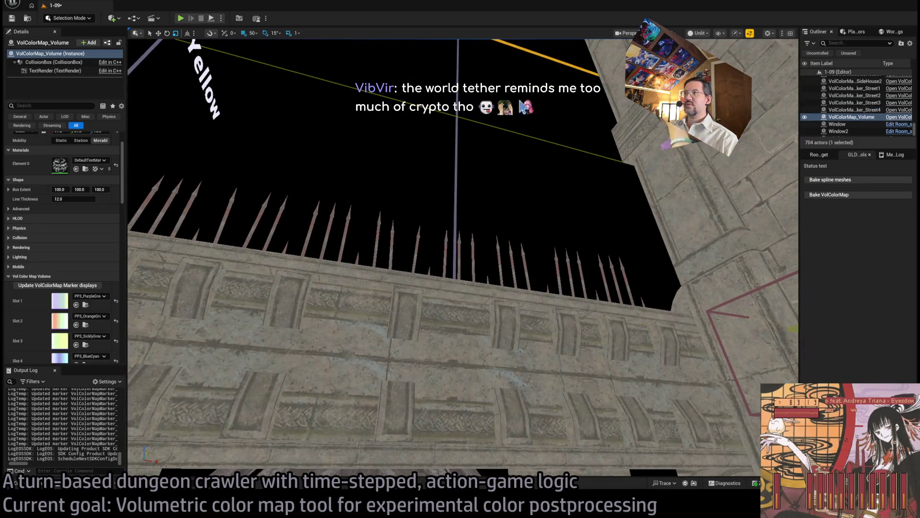
key(f)
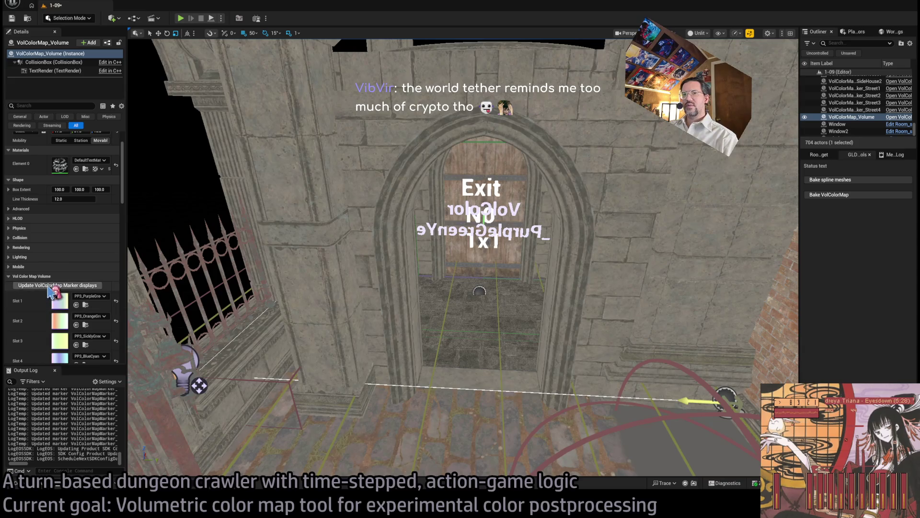
click(51, 285)
scroll(385, 252, up, 8)
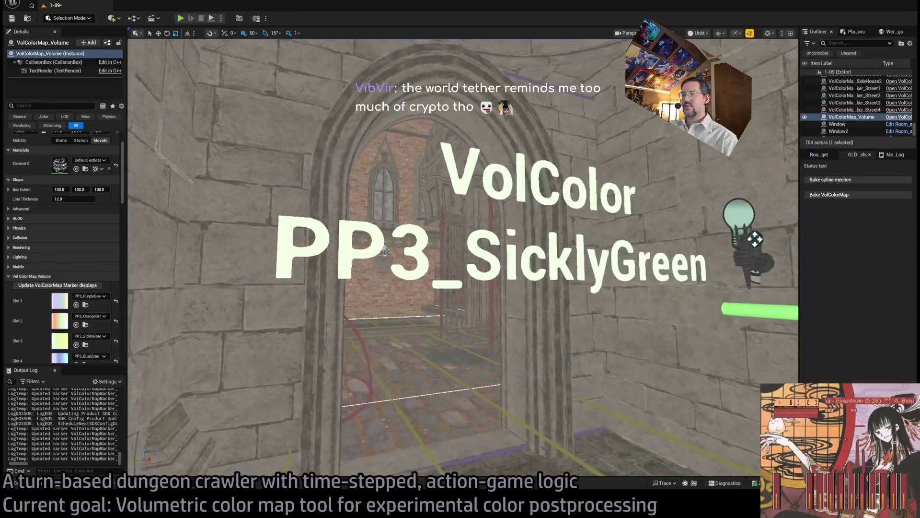
scroll(385, 251, up, 10)
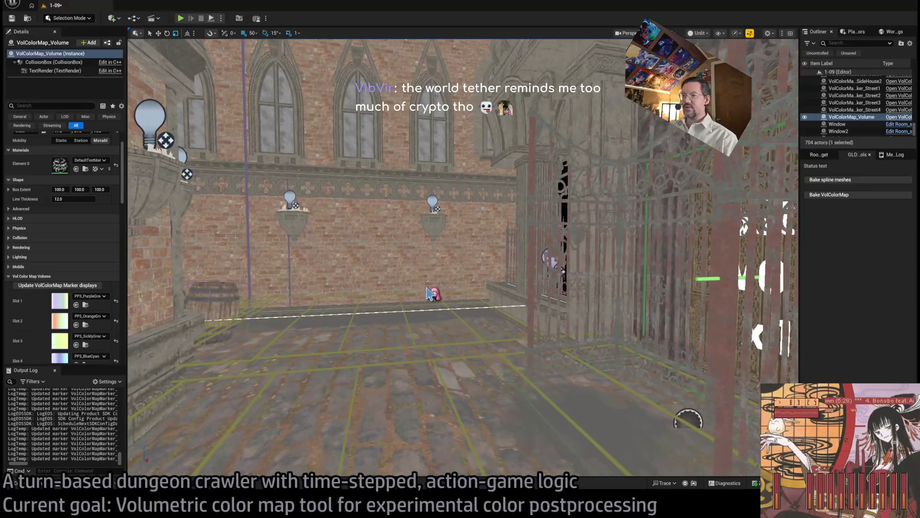
key(ctrl+s)
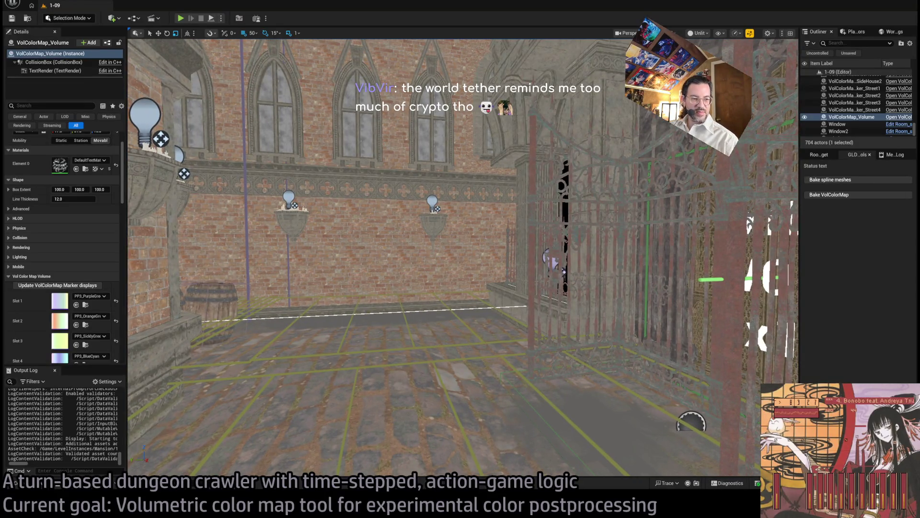
key(alt+Tab)
key(alt+Tab)
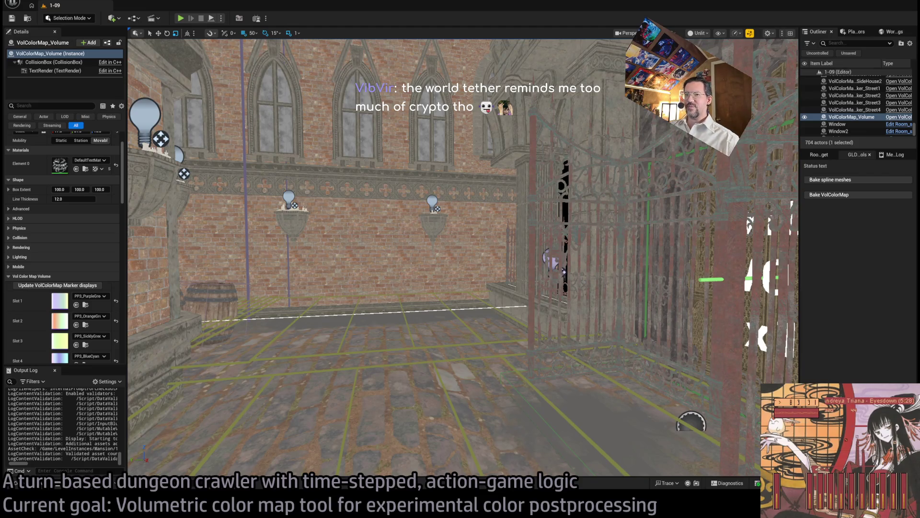
key(f)
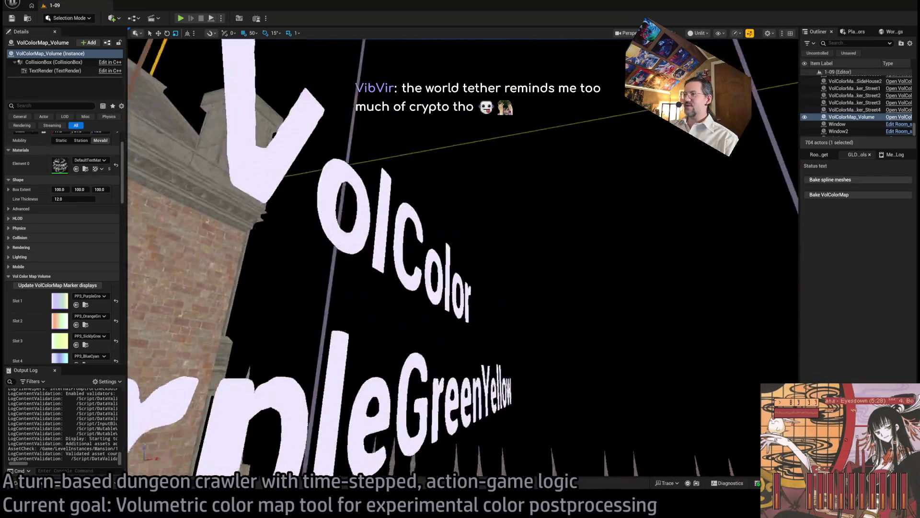
scroll(462, 259, down, 5)
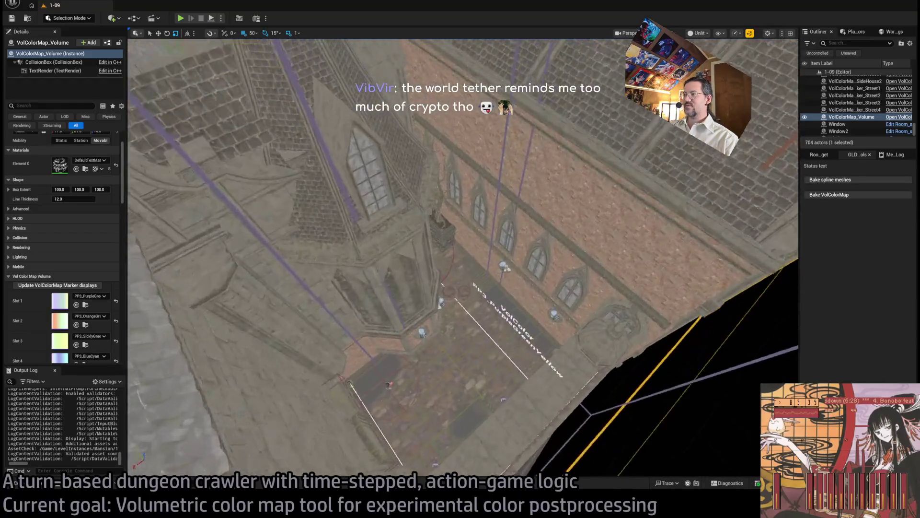
key(f)
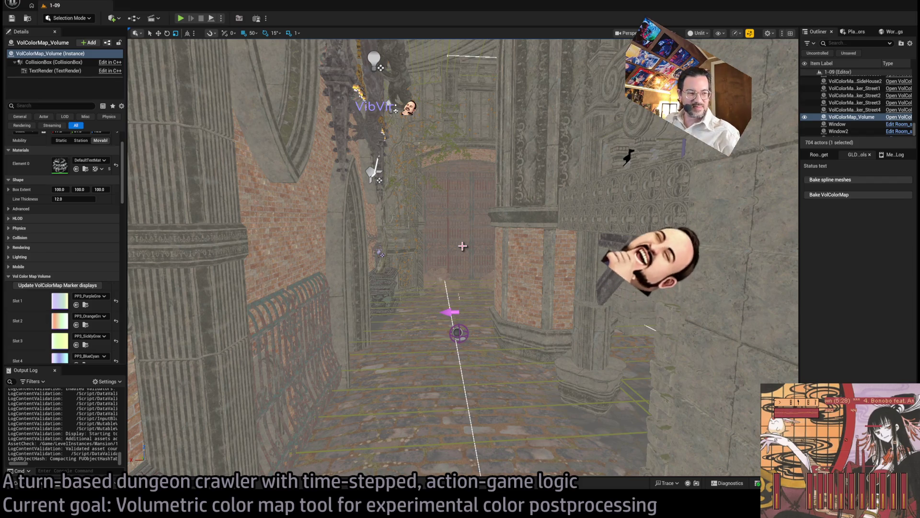
Fly over the domed building, reselect VolColorMap_Volume, and open 1-09_VolColorMap_A from the Content Drawer
drag(463, 246, 462, 246)
drag(312, 102, 313, 102)
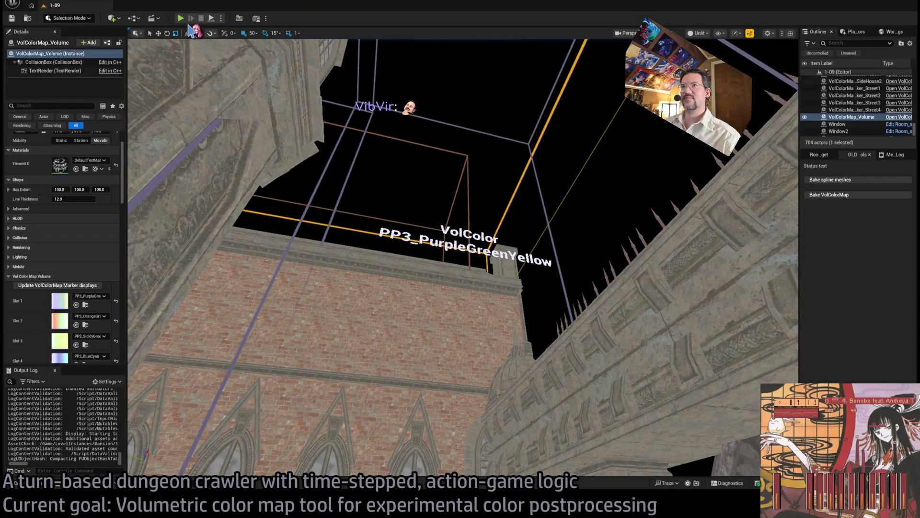
drag(312, 103, 313, 102)
drag(513, 148, 513, 149)
click(559, 198)
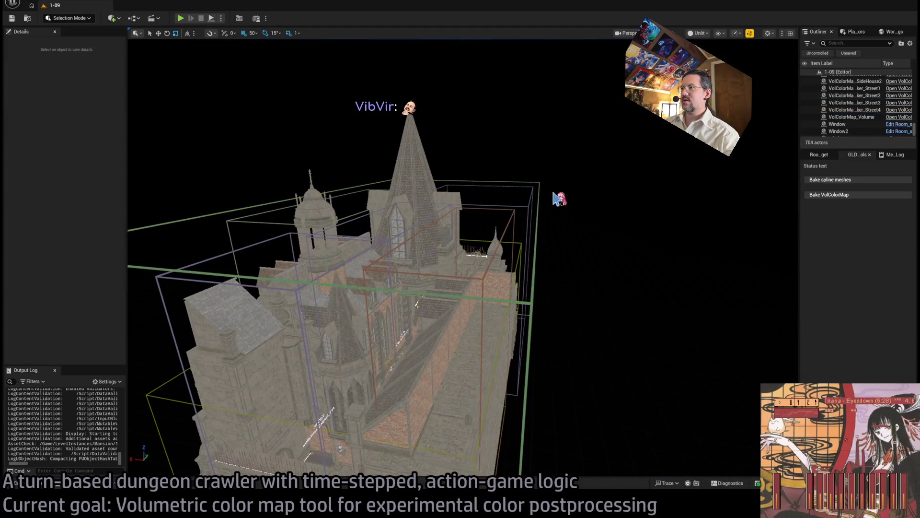
click(537, 181)
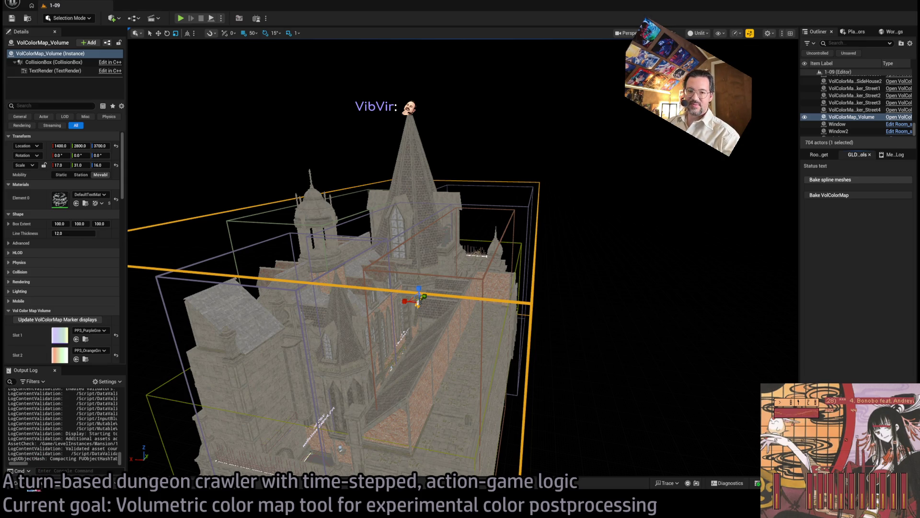
key(ctrl+space)
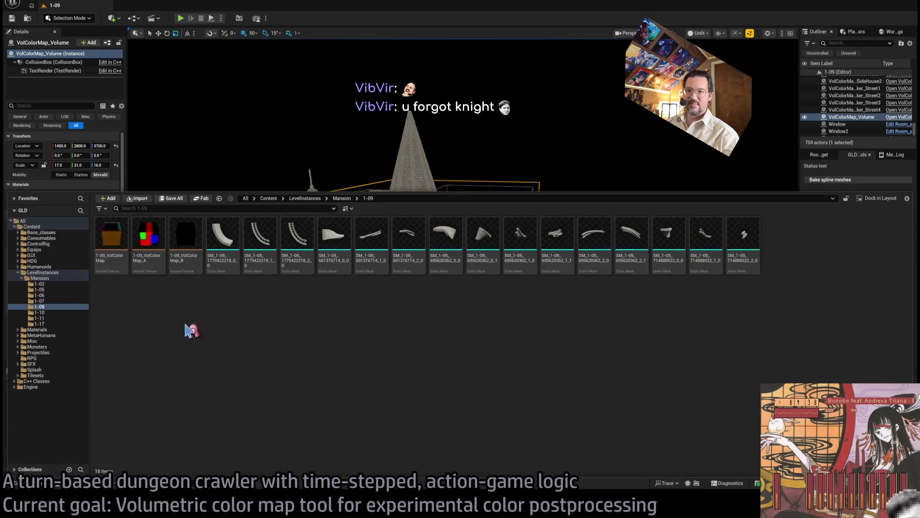
double_click(149, 238)
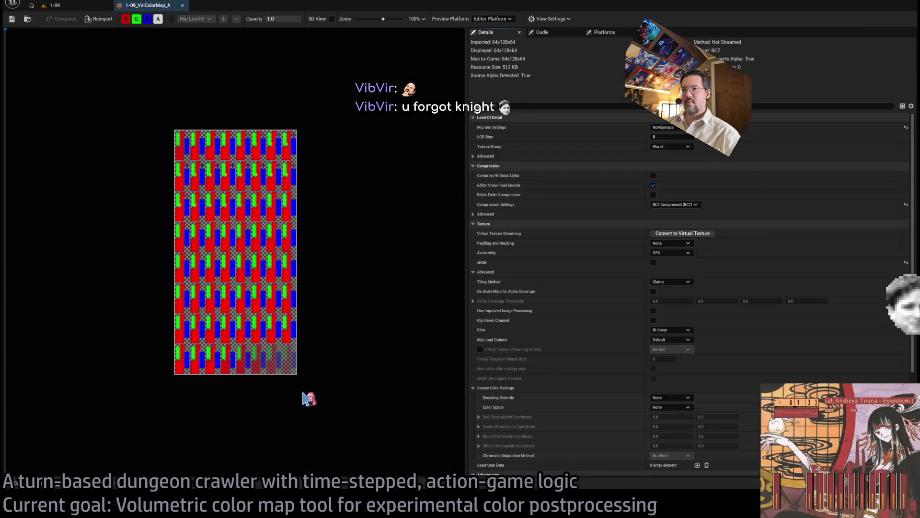
Zoom in and switch the VolColorMap_A preview to 3D View
scroll(246, 283, up, 5)
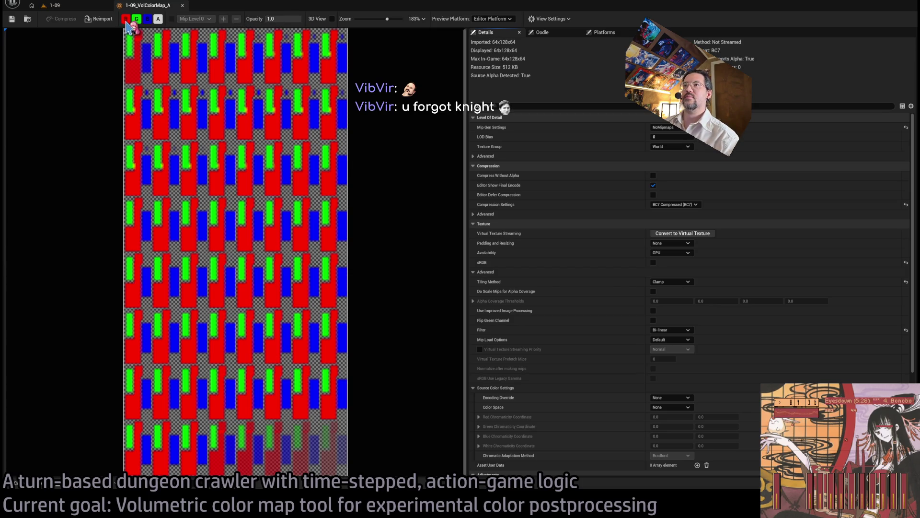
scroll(306, 120, up, 3)
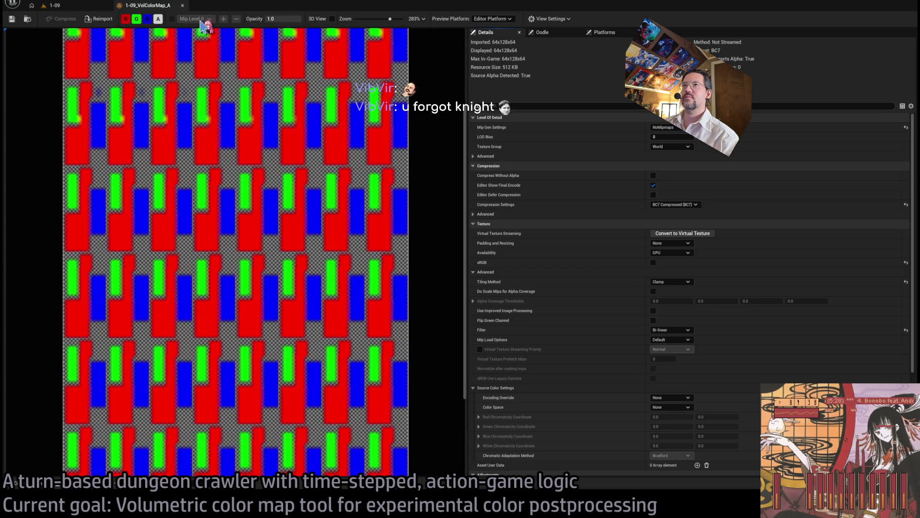
click(332, 19)
scroll(226, 271, up, 6)
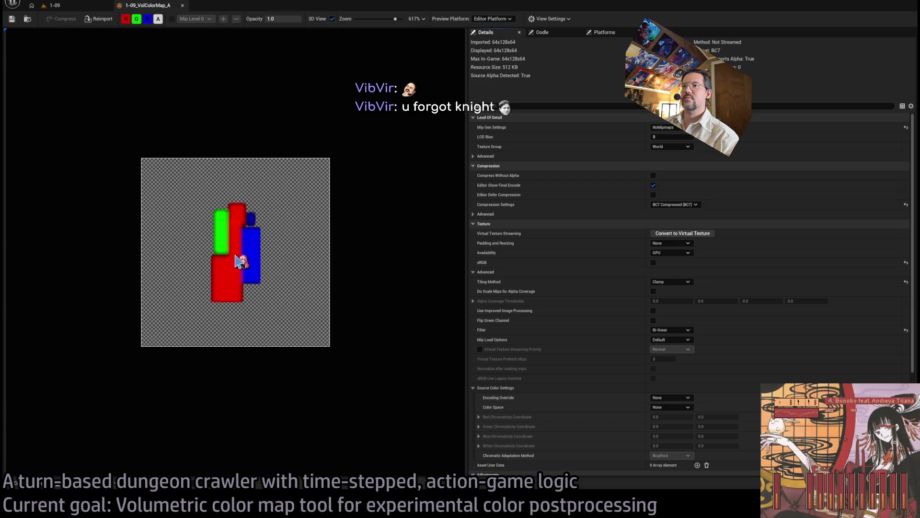
mouse_move(242, 261)
mouse_down()
mouse_move(283, 220)
mouse_move(268, 242)
mouse_move(216, 273)
mouse_move(168, 267)
mouse_move(189, 271)
mouse_move(207, 311)
mouse_up()
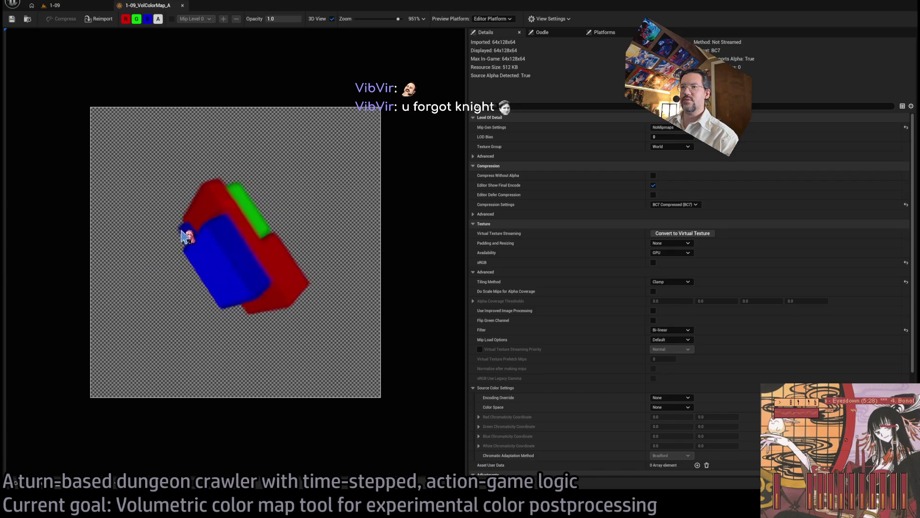
Orbit the 3D volume preview, then return to level 1-09 framed on the volume
mouse_move(174, 214)
mouse_down()
mouse_move(147, 237)
mouse_move(152, 280)
mouse_up()
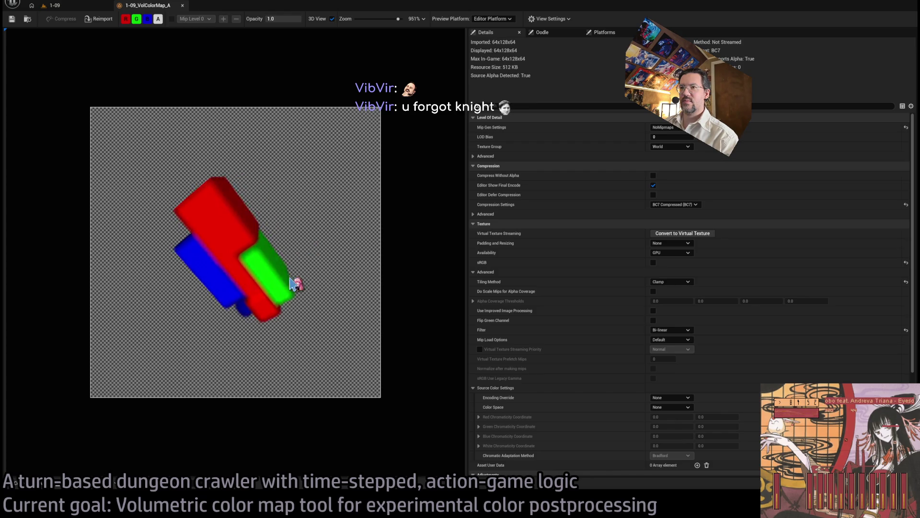
mouse_move(294, 251)
mouse_down()
mouse_move(329, 232)
mouse_move(296, 304)
mouse_move(329, 240)
mouse_move(275, 207)
mouse_move(251, 225)
mouse_up()
drag(302, 251, 214, 212)
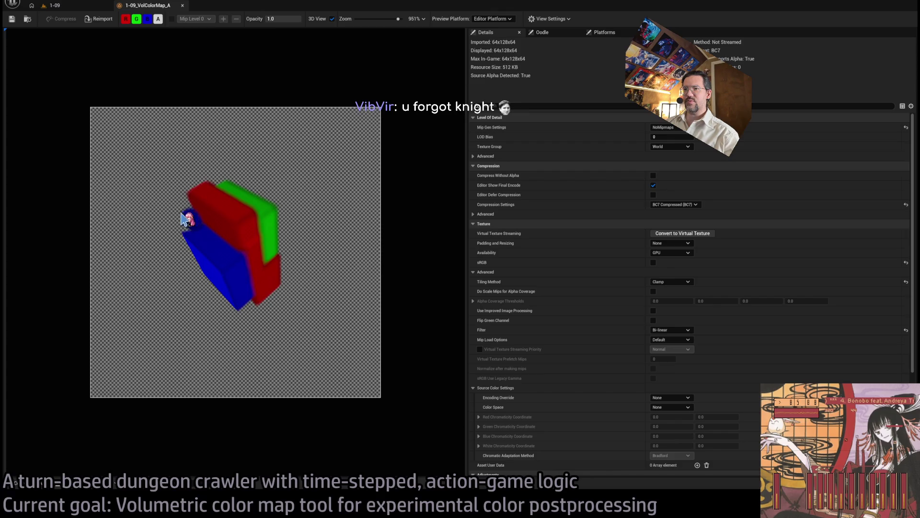
mouse_move(259, 266)
mouse_down()
mouse_move(308, 294)
mouse_move(287, 294)
mouse_up()
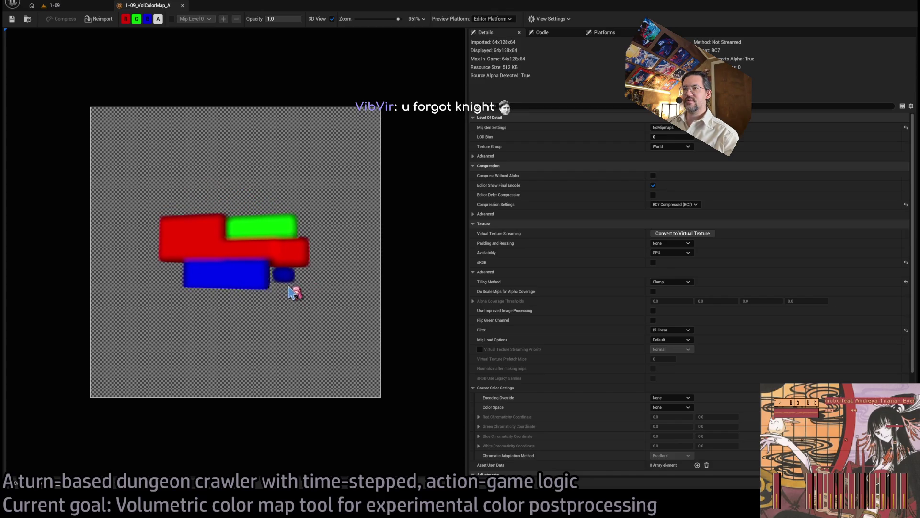
scroll(298, 285, up, 3)
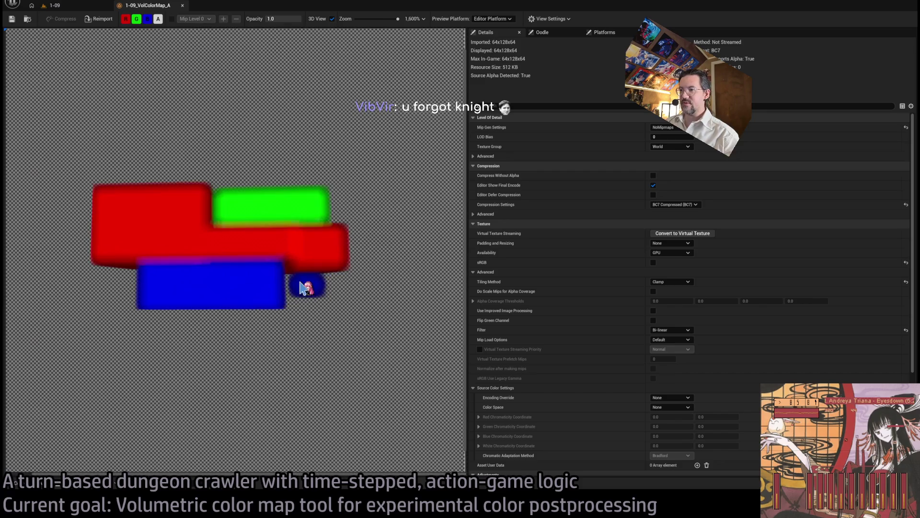
drag(324, 290, 199, 209)
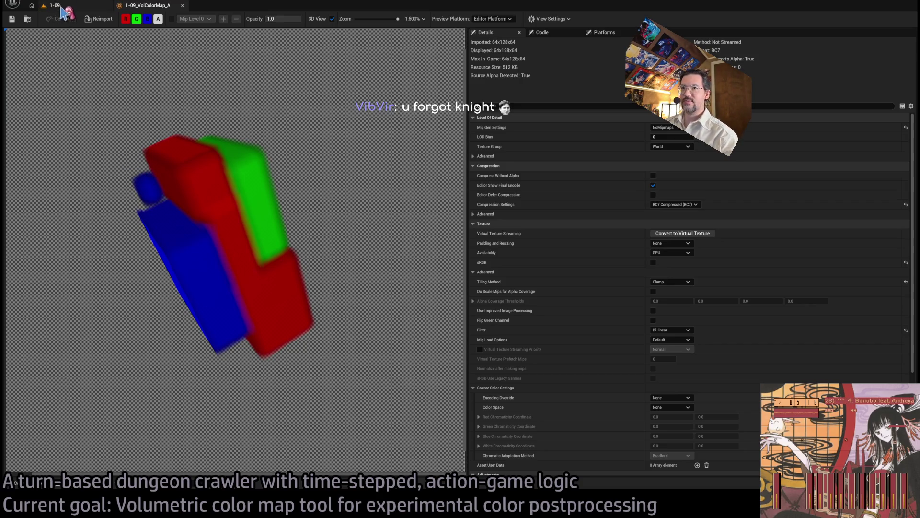
mouse_move(150, 177)
mouse_down()
mouse_move(257, 281)
mouse_move(246, 205)
mouse_move(236, 267)
mouse_move(240, 185)
mouse_move(178, 140)
mouse_move(162, 75)
mouse_up()
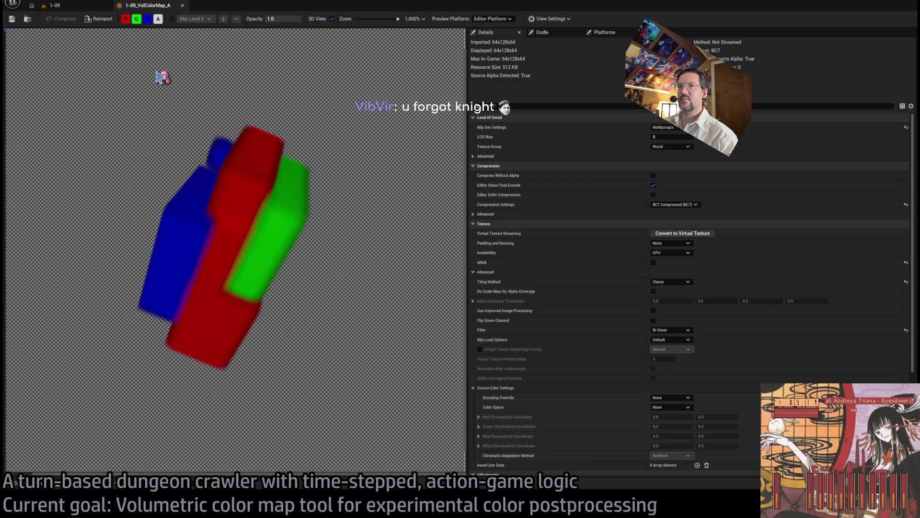
click(92, 8)
key(f)
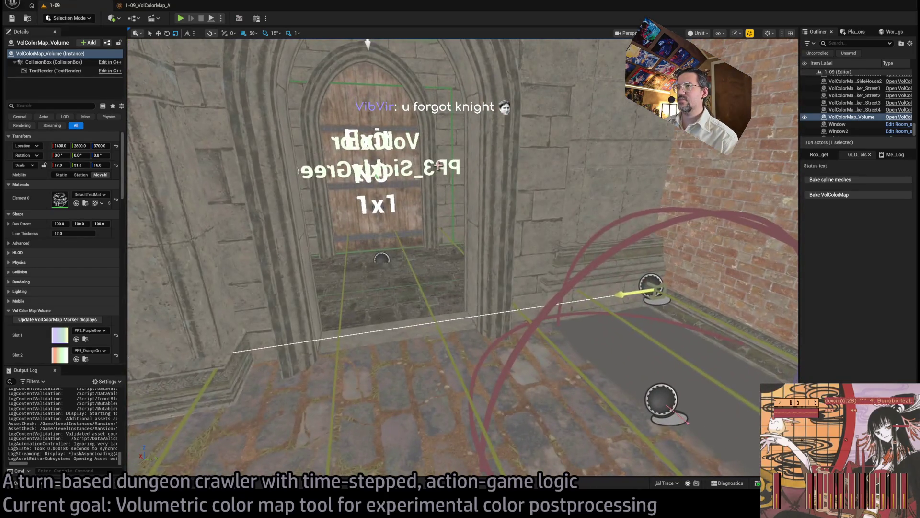
Resize the Street4 marker box to X 5.0 and Y 7.0, then frame the colour-map volume
click(855, 110)
key(f)
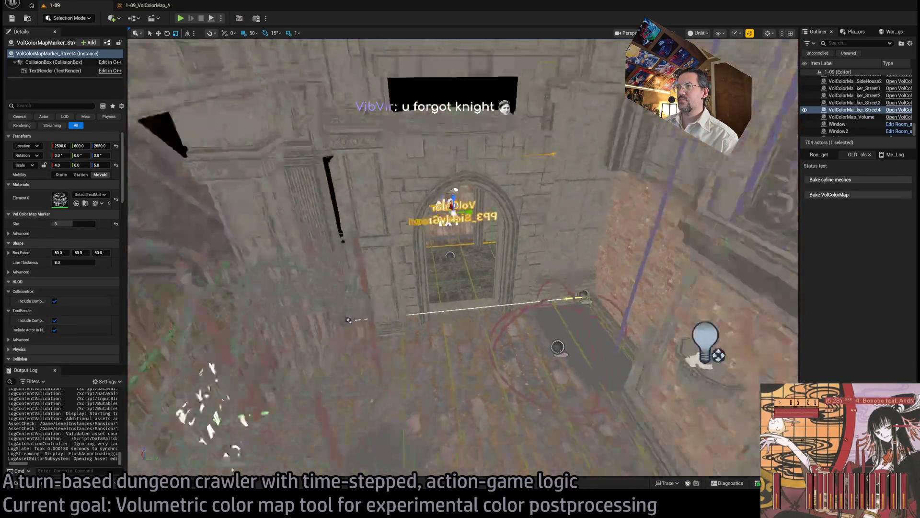
scroll(430, 219, up, 5)
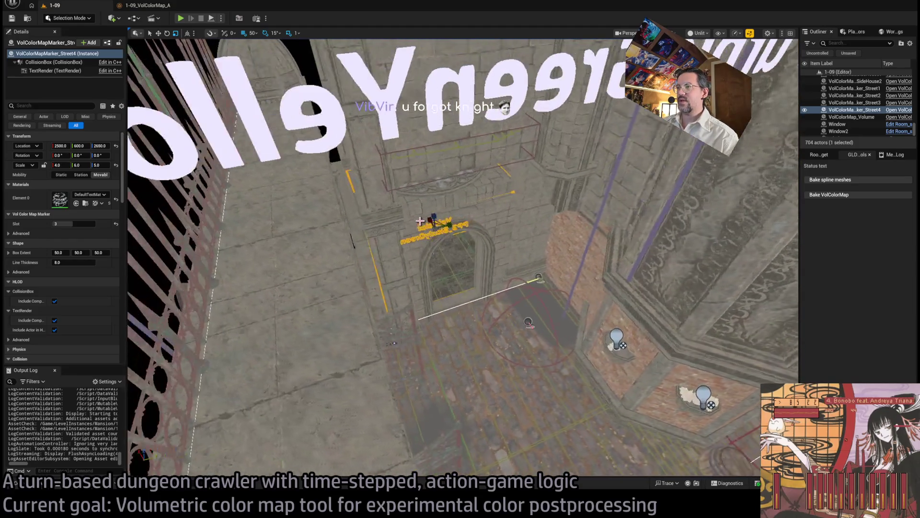
drag(430, 218, 455, 228)
scroll(452, 227, up, 5)
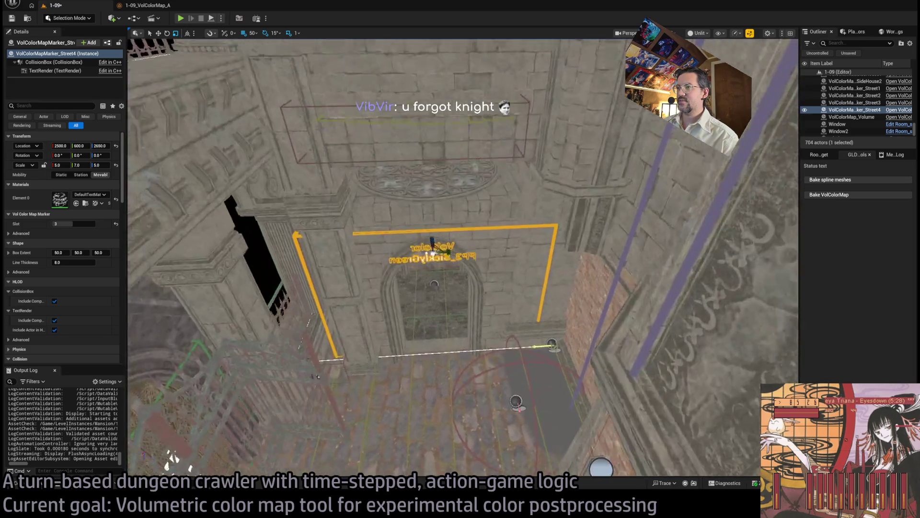
scroll(421, 240, down, 5)
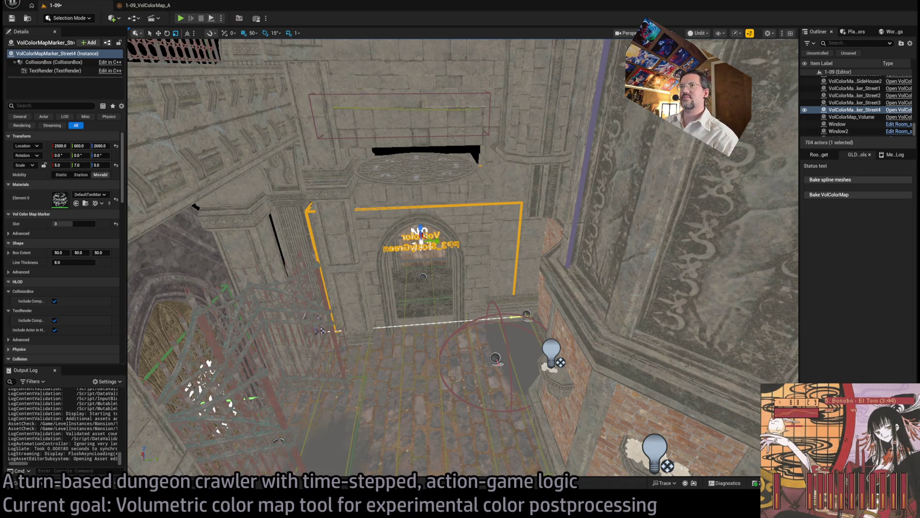
scroll(466, 174, up, 5)
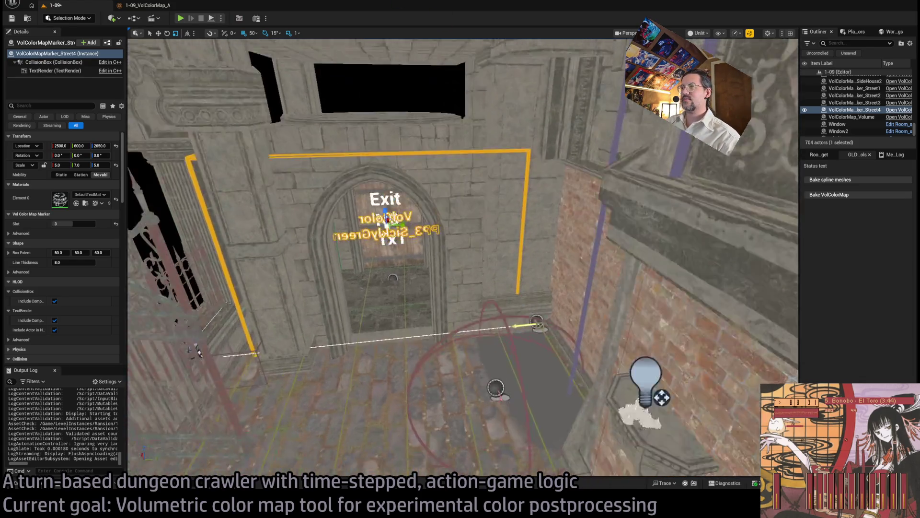
scroll(463, 258, up, 10)
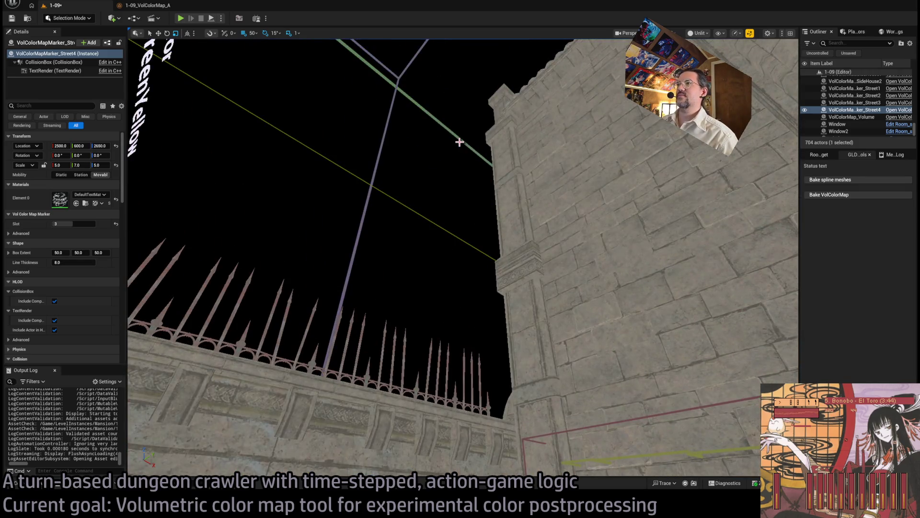
click(459, 142)
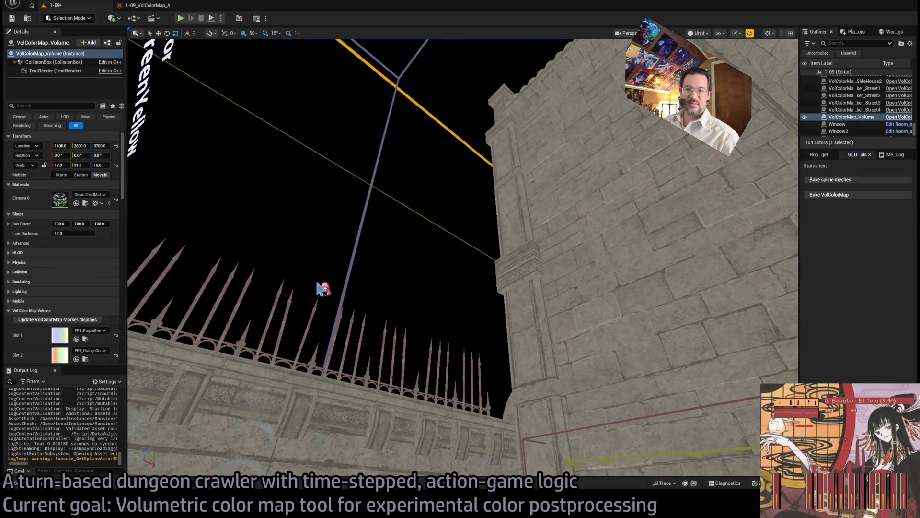
key(f)
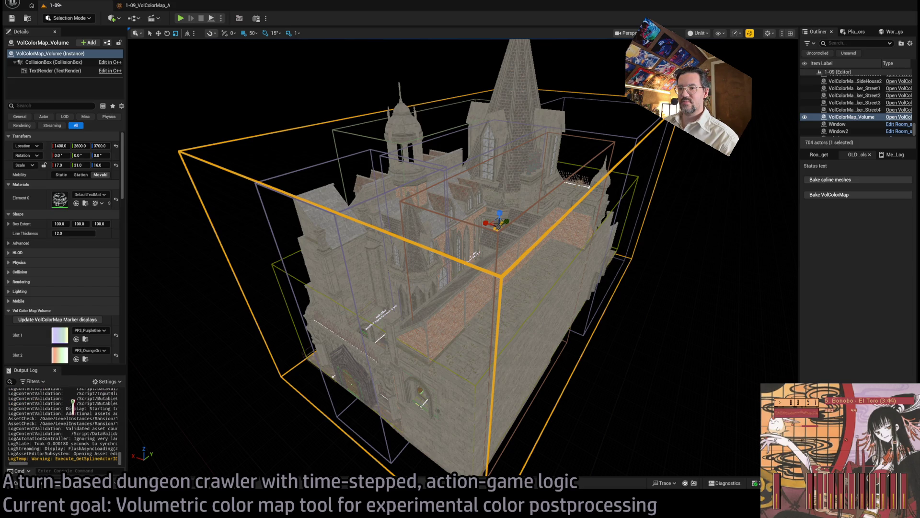
Rotate the VolColorMap_A preview briefly, then return to level 1-09 and save it
click(171, 6)
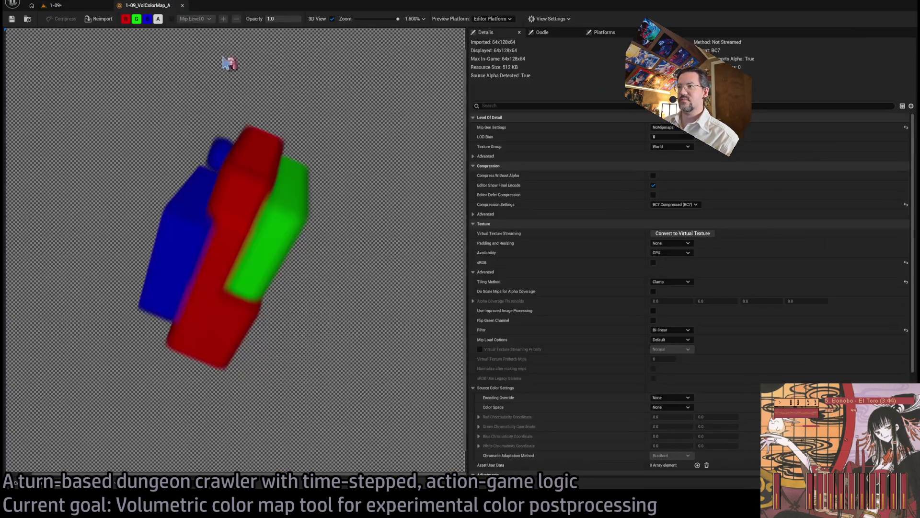
mouse_move(229, 63)
mouse_down()
mouse_move(323, 318)
mouse_move(164, 74)
mouse_up()
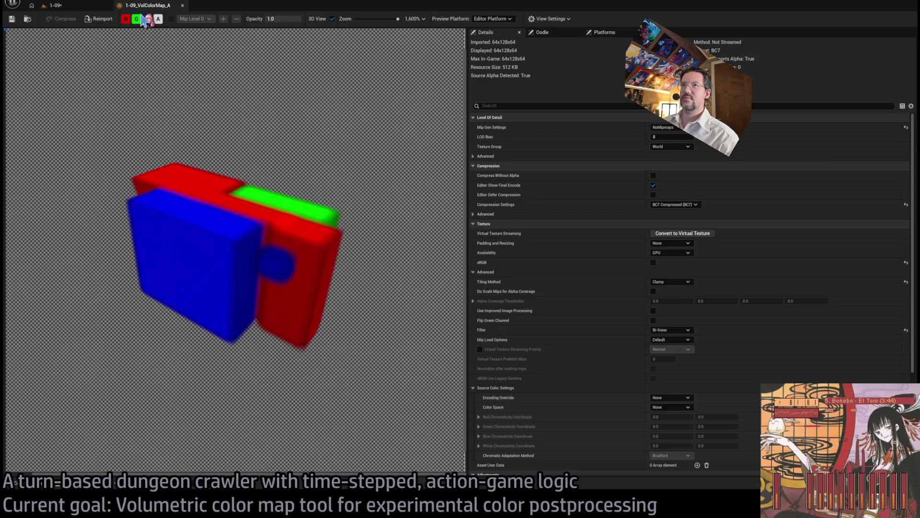
click(54, 5)
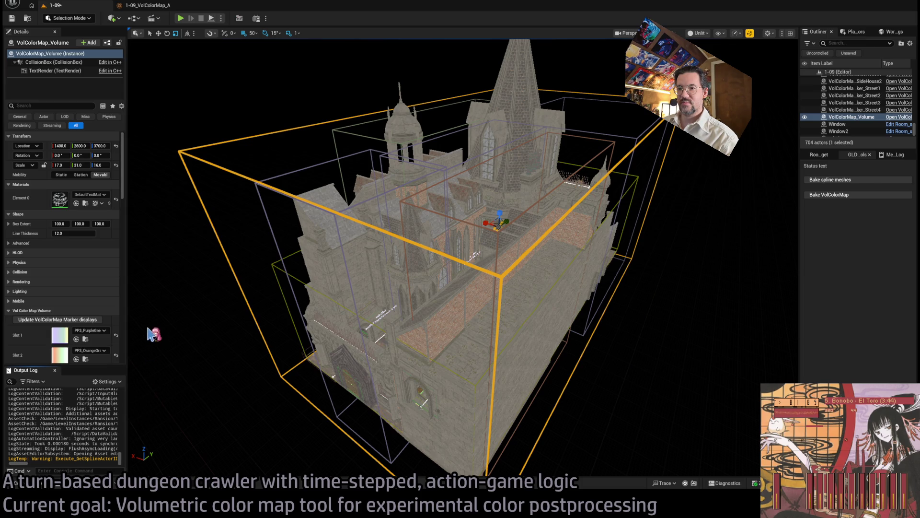
drag(322, 318, 318, 318)
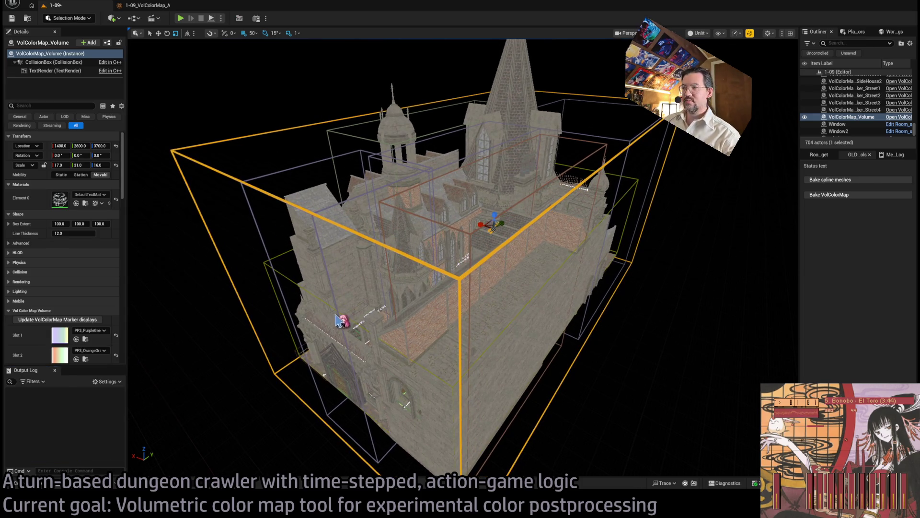
key(ctrl+s)
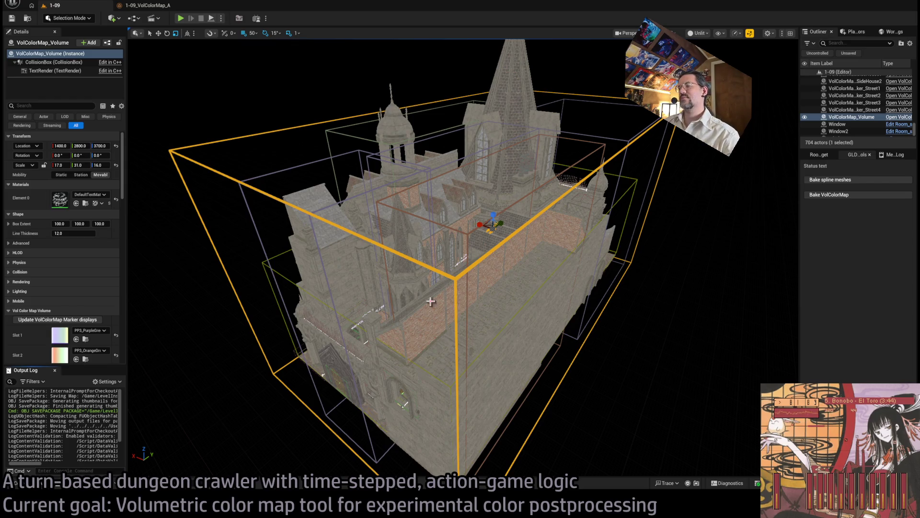
Deselect the volume, browse the 1-09 folder, and bring up the Open Asset list
key(Escape)
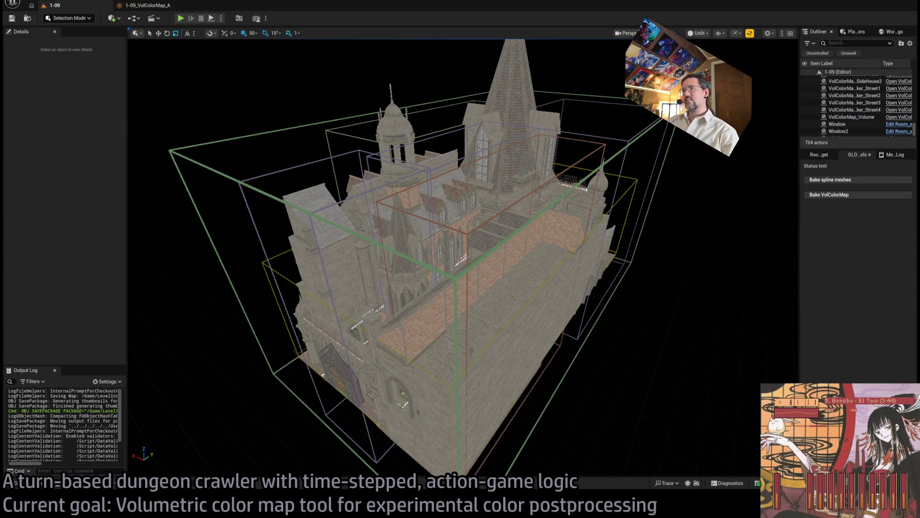
click(15, 486)
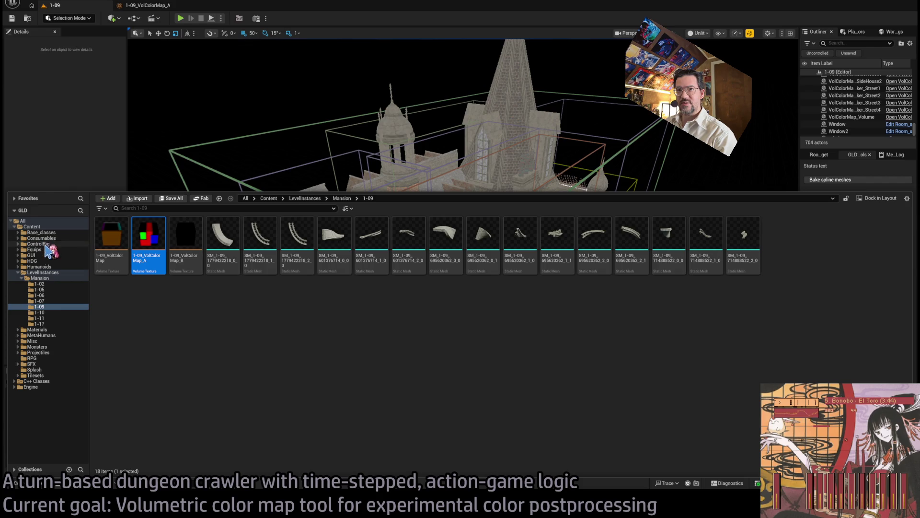
click(296, 125)
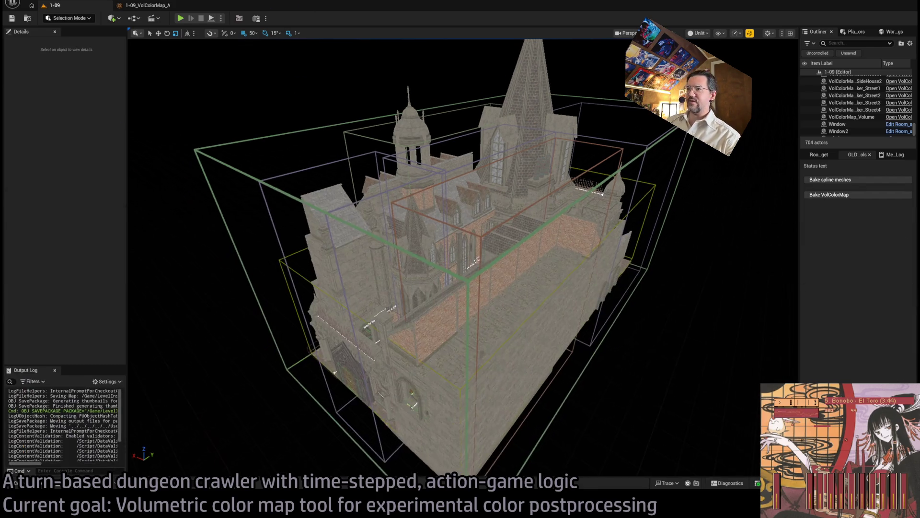
key(ctrl+p)
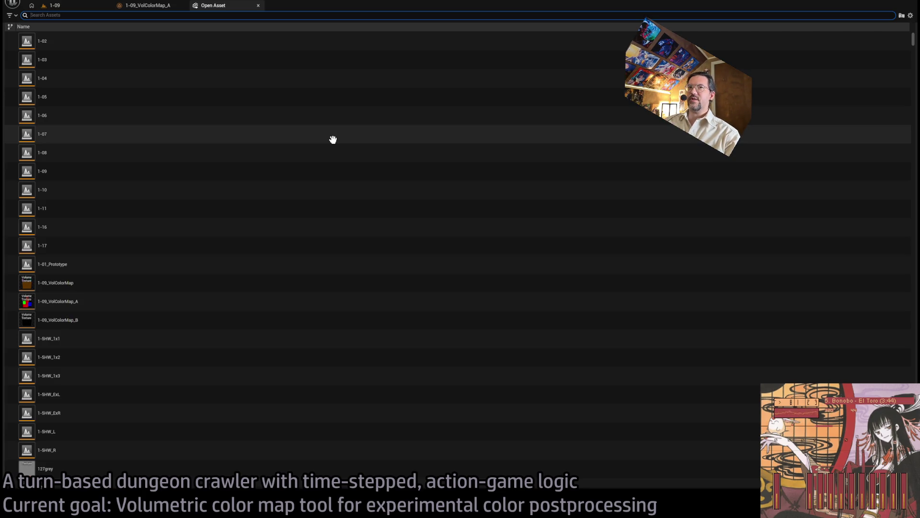
text(m)
Open the MM_PP3 material through the Open Asset search
key(Escape)
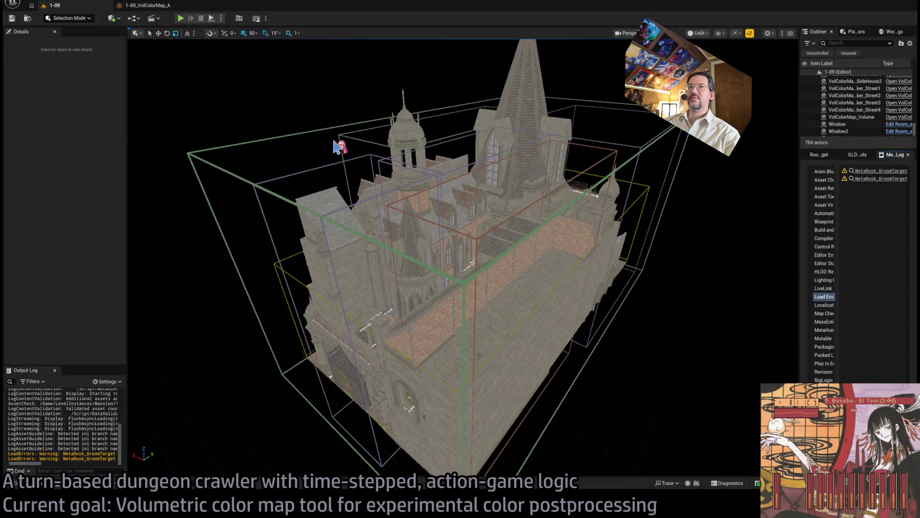
key(ctrl+p)
text(pp3)
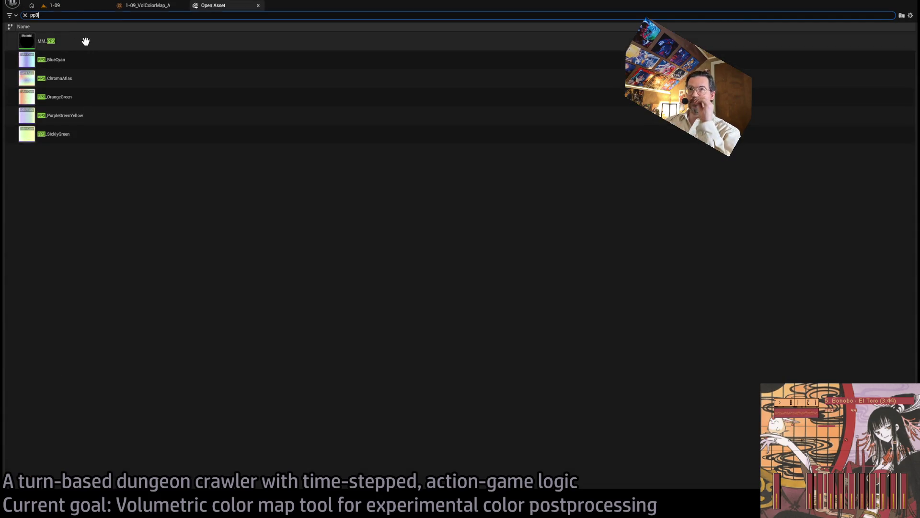
double_click(87, 41)
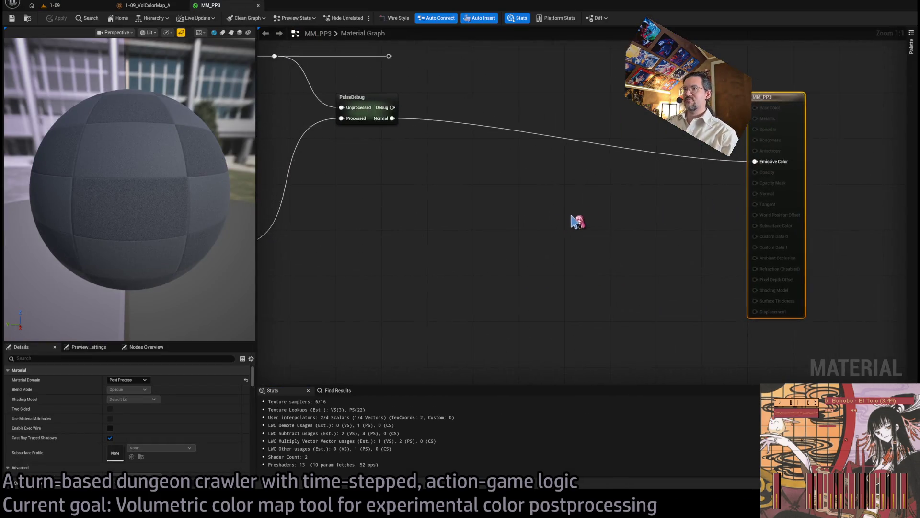
scroll(577, 220, down, 5)
scroll(608, 211, up, 4)
scroll(565, 240, up, 4)
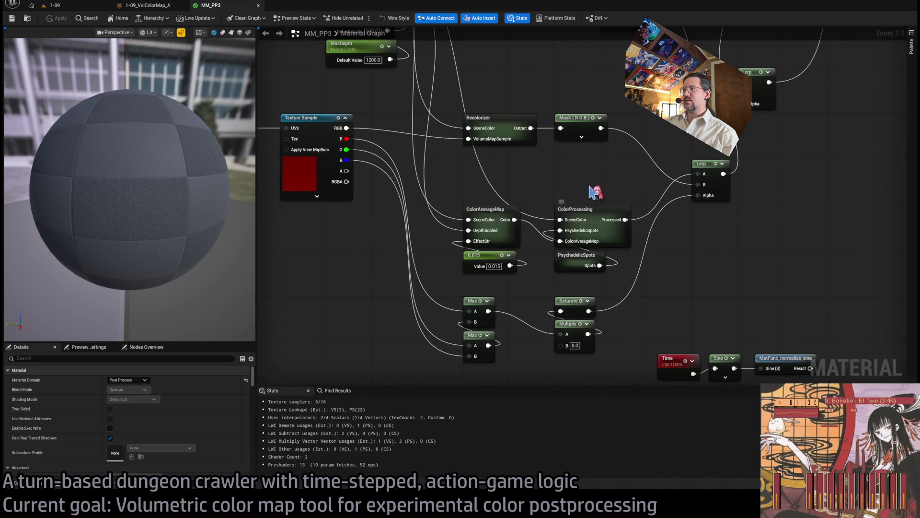
Inspect the Recolorizer subgraph's nodes and Input node, then return to the material graph
double_click(521, 142)
scroll(489, 269, up, 3)
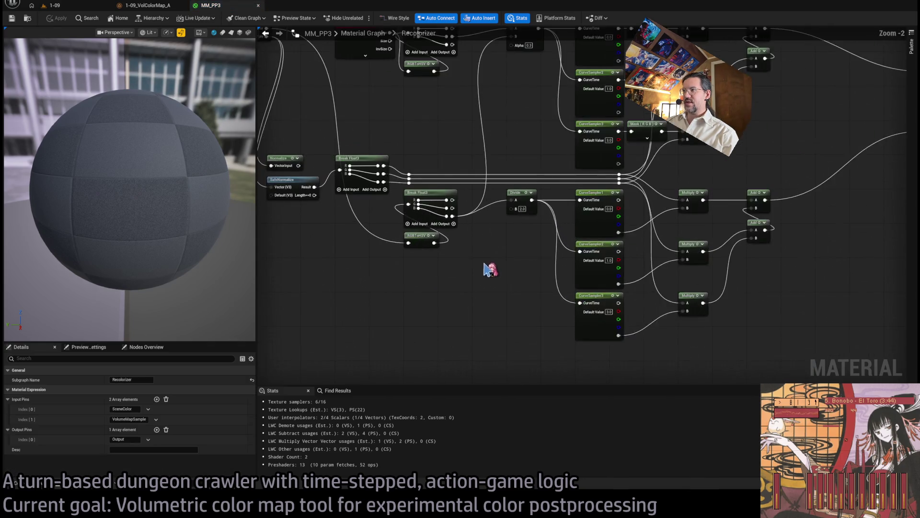
scroll(436, 278, down, 1)
scroll(466, 304, down, 5)
scroll(466, 303, up, 5)
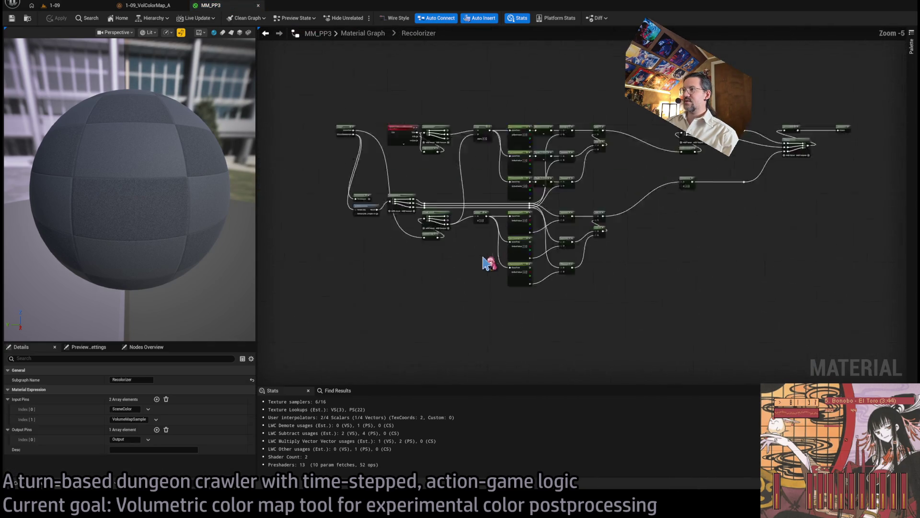
scroll(455, 318, down, 1)
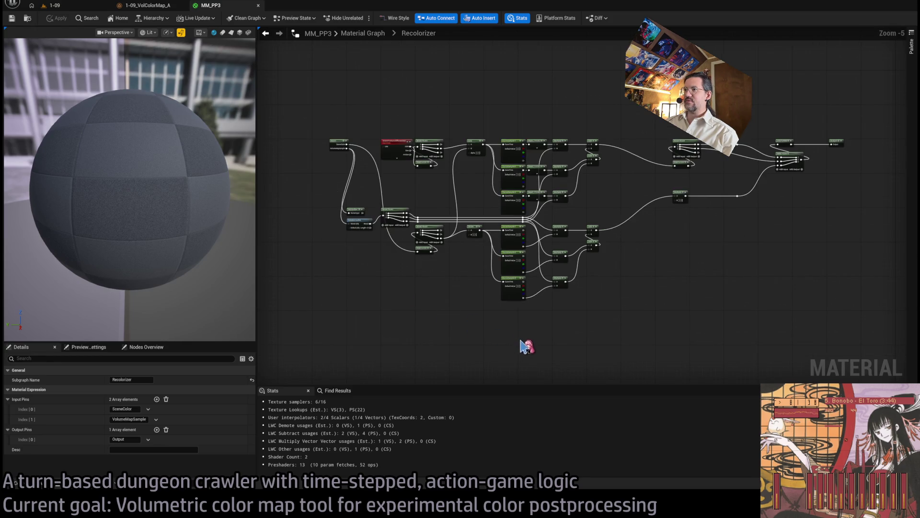
mouse_move(519, 345)
mouse_down()
mouse_move(337, 209)
mouse_move(331, 148)
mouse_up()
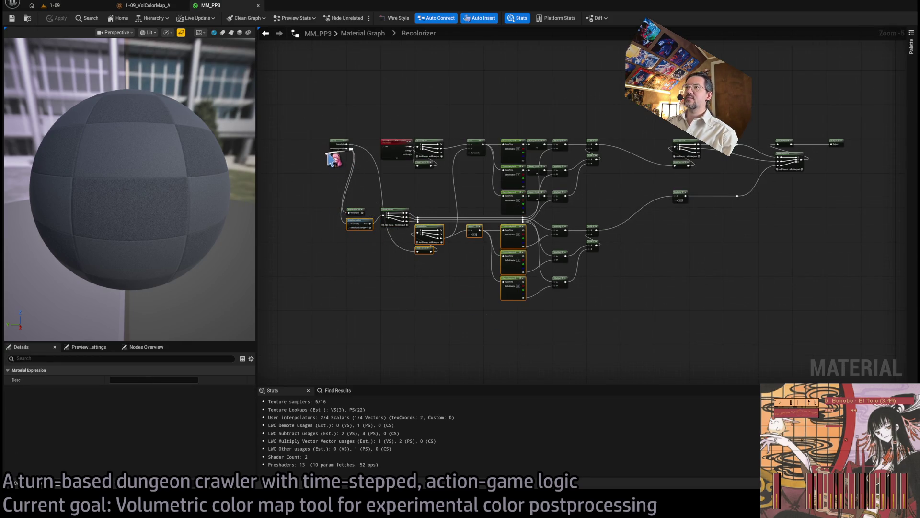
scroll(331, 160, up, 6)
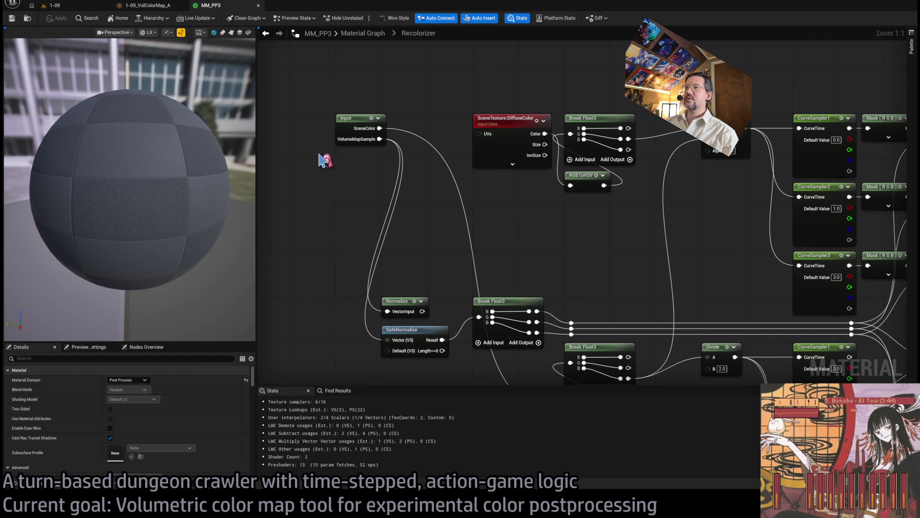
click(359, 129)
click(363, 33)
Duplicate the Texture Sample node just below the original and pull a connection from its Tex input
scroll(466, 154, up, 5)
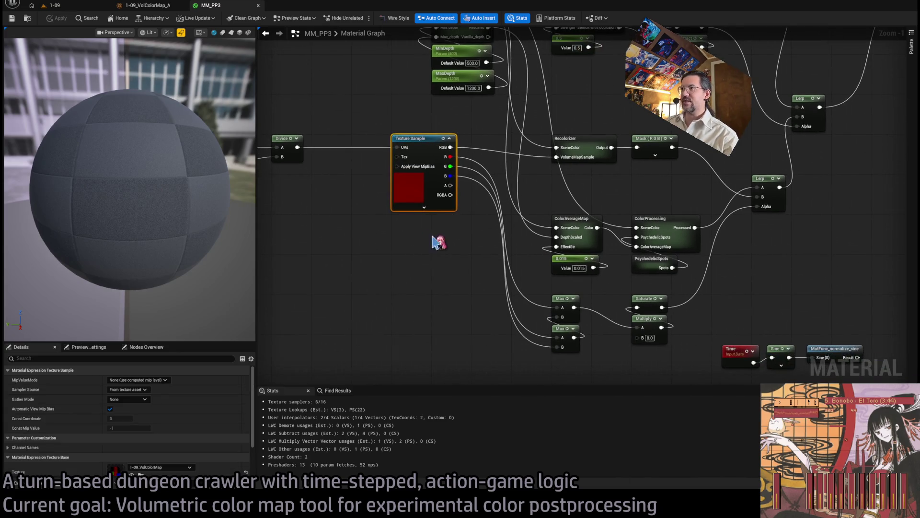
drag(433, 246, 382, 151)
key(ctrl+c)
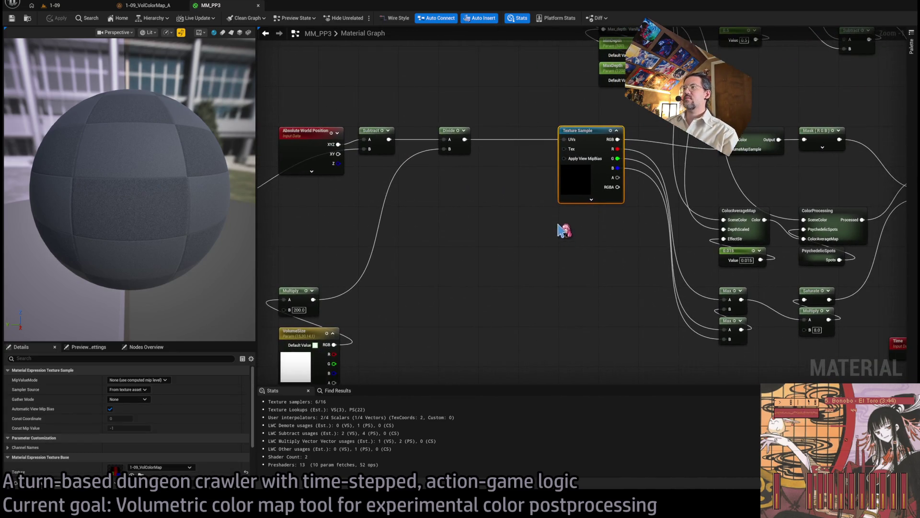
key(ctrl+v)
drag(589, 226, 593, 212)
click(581, 131)
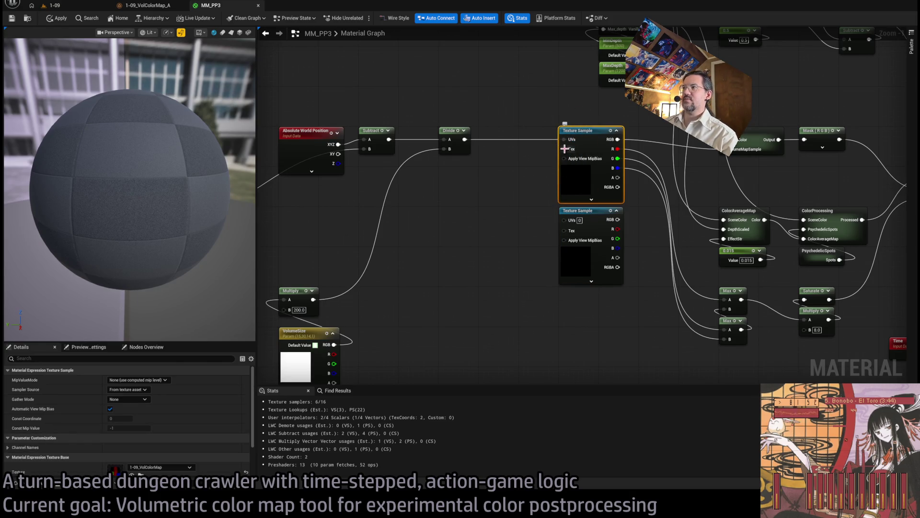
mouse_move(565, 149)
mouse_down()
mouse_move(475, 186)
mouse_move(144, 456)
mouse_up()
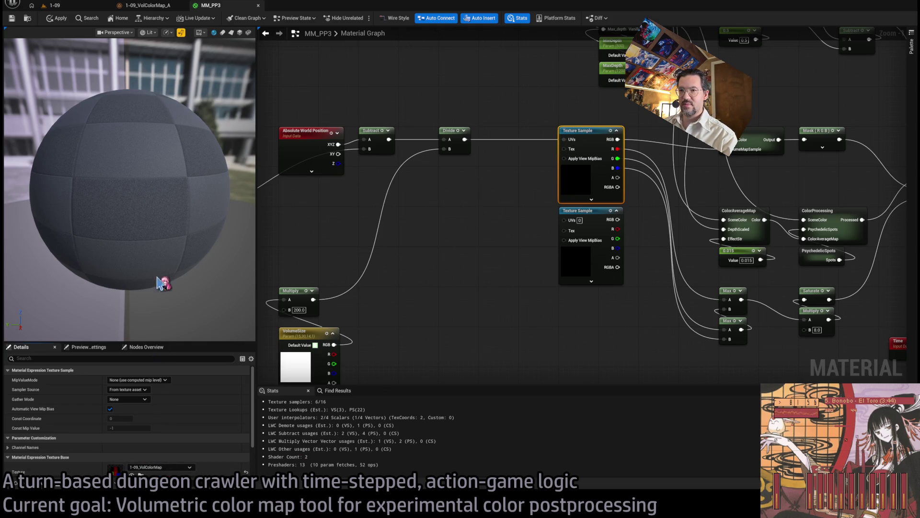
click(470, 204)
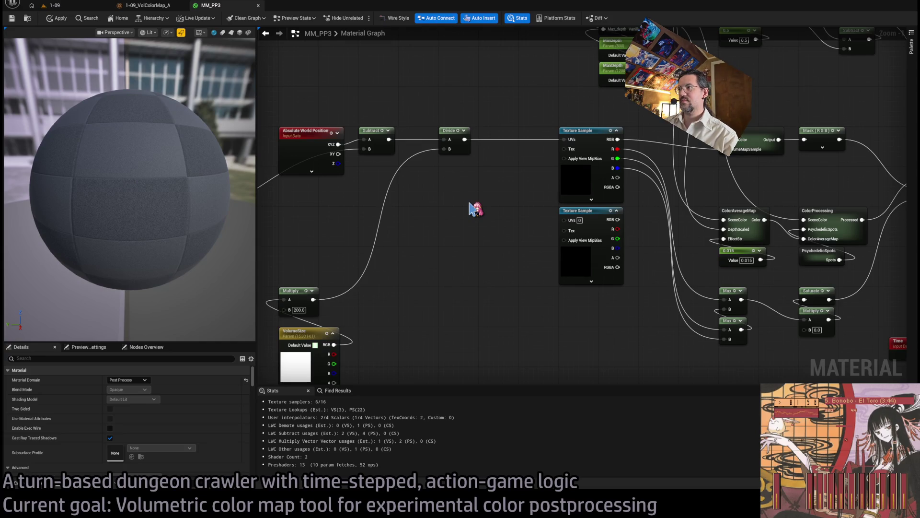
Add a Texture Object node holding VolColorMap_A and duplicate it
key(ctrl+v)
drag(482, 199, 455, 170)
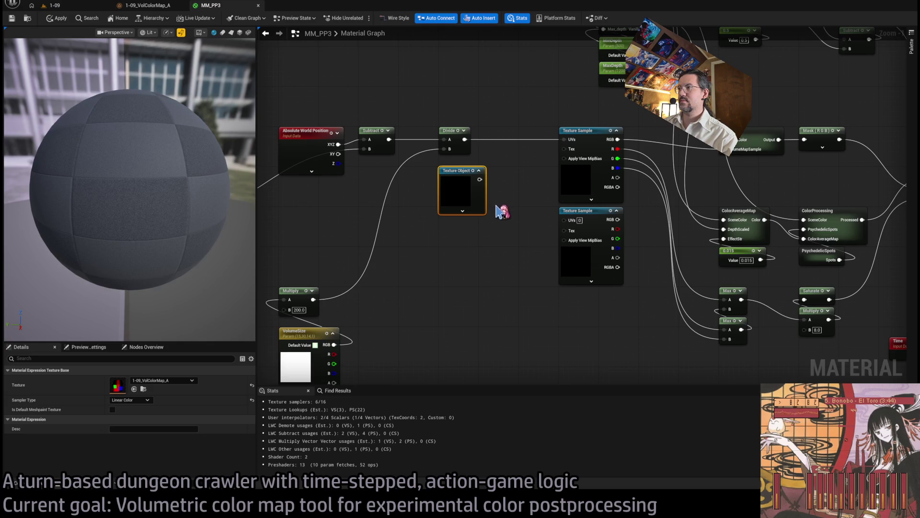
drag(488, 252, 451, 191)
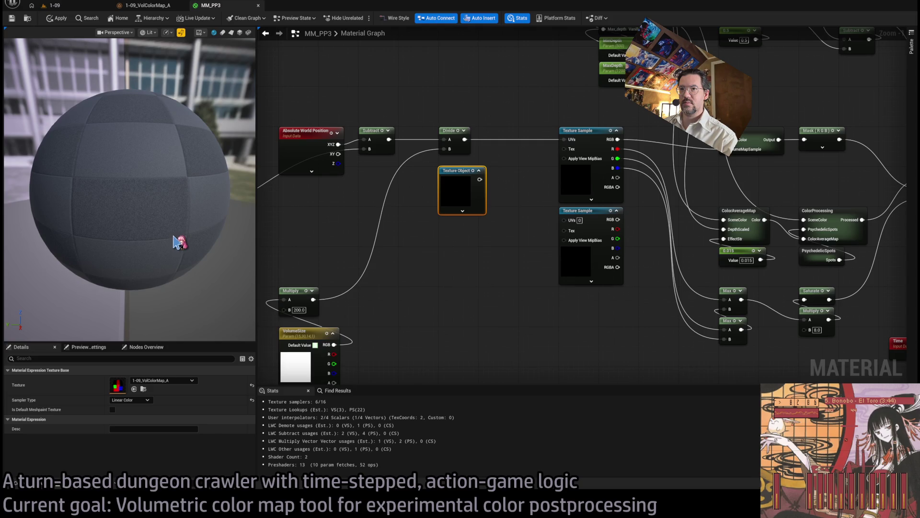
key(ctrl+v)
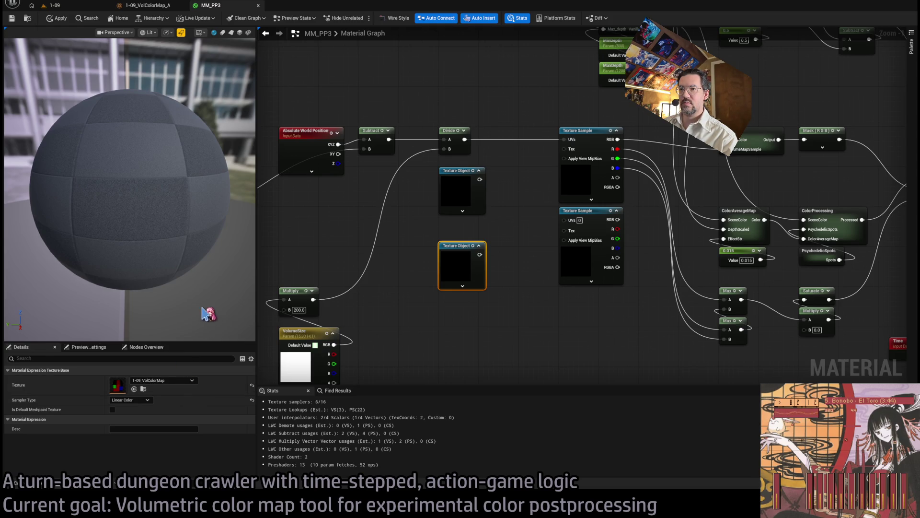
Convert both Texture Objects to Texture Samples and back, then make the upper one a parameter
click(461, 190)
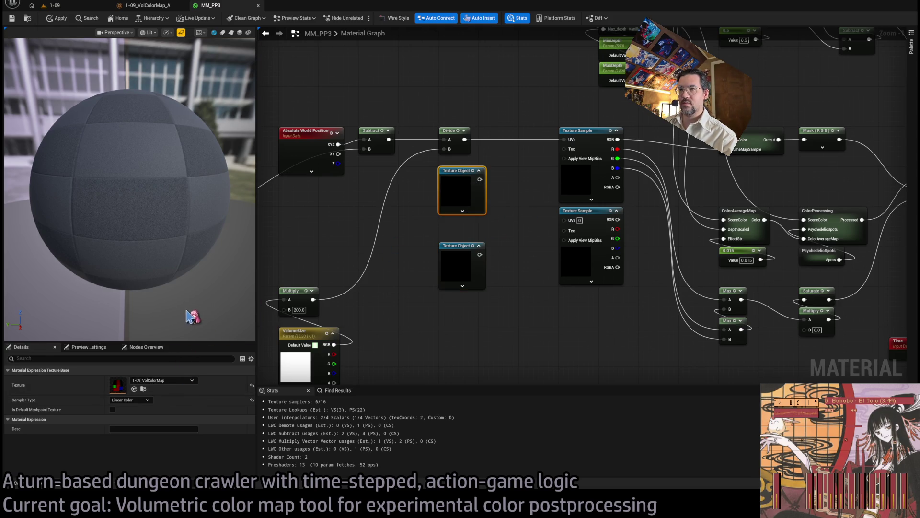
click(525, 228)
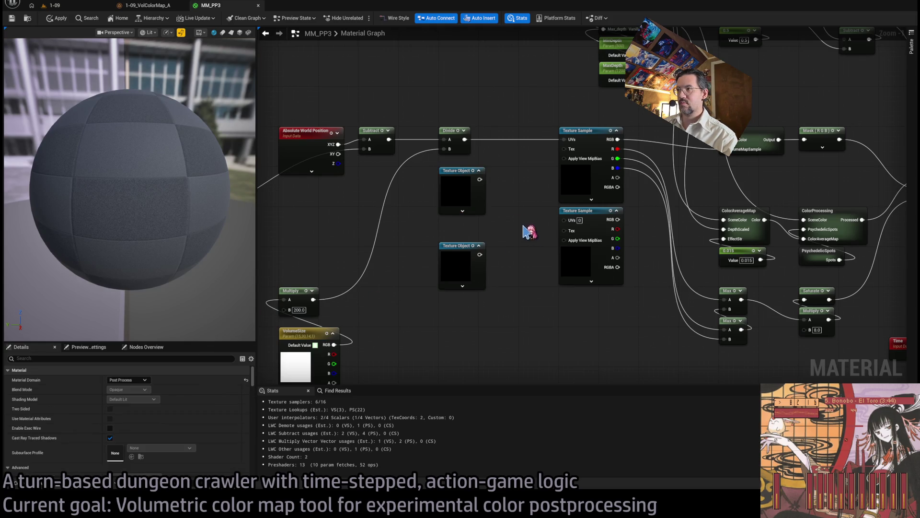
click(477, 180)
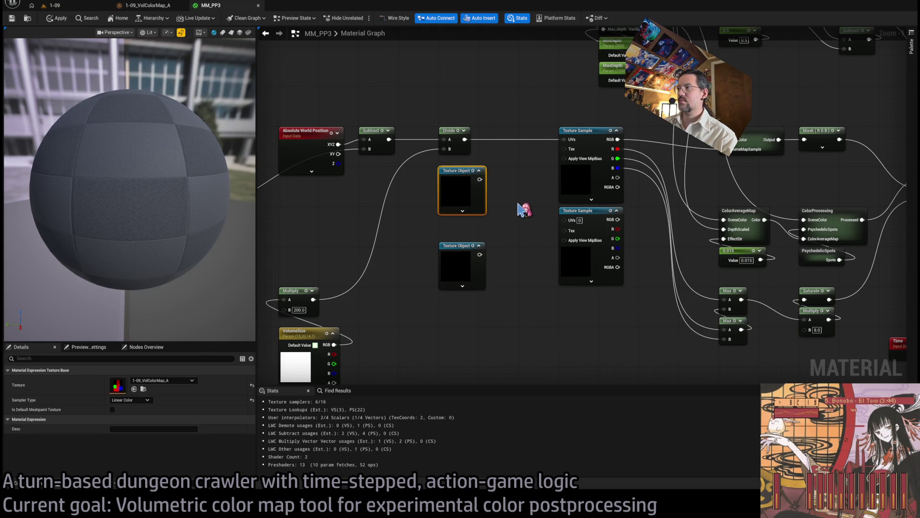
key(ctrl+z)
click(462, 252)
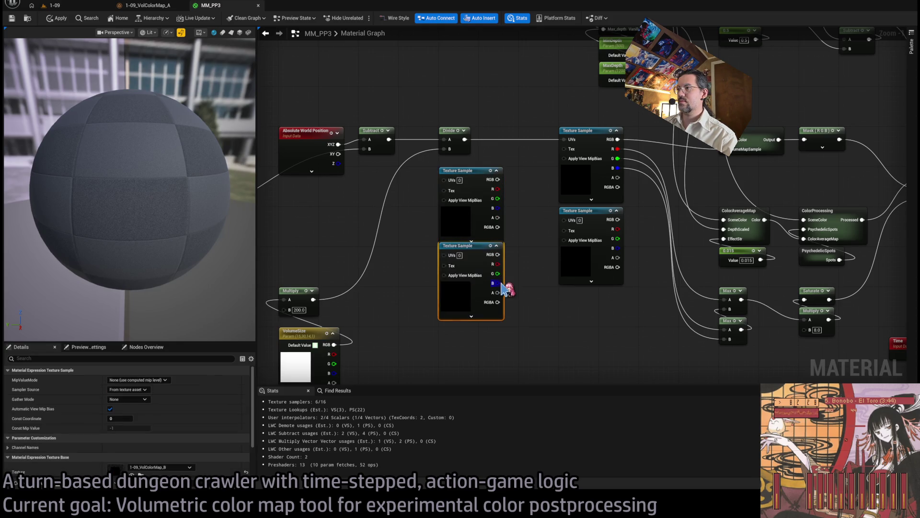
key(ctrl+z)
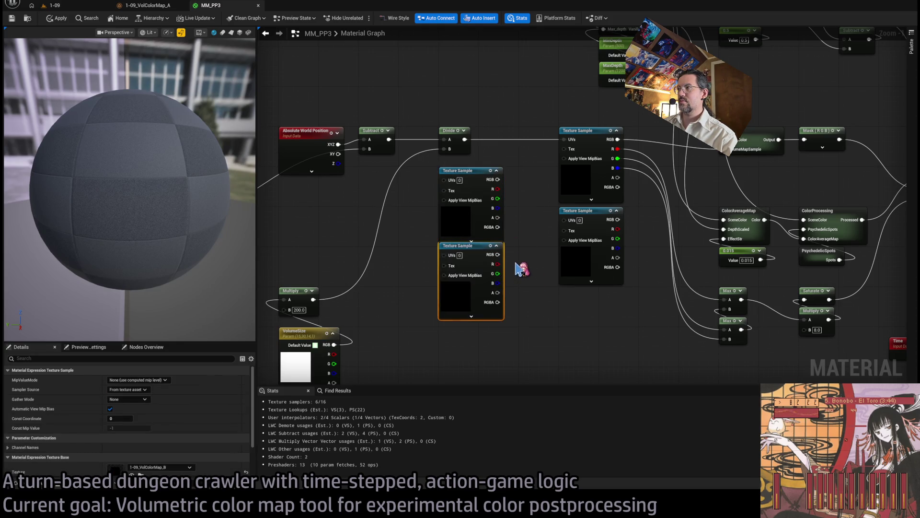
key(ctrl+y)
key(ctrl+y)
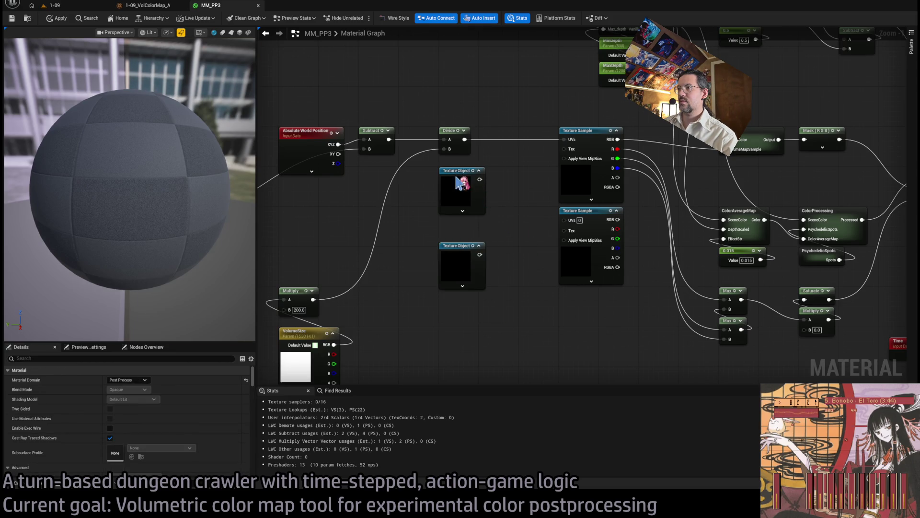
click(457, 181)
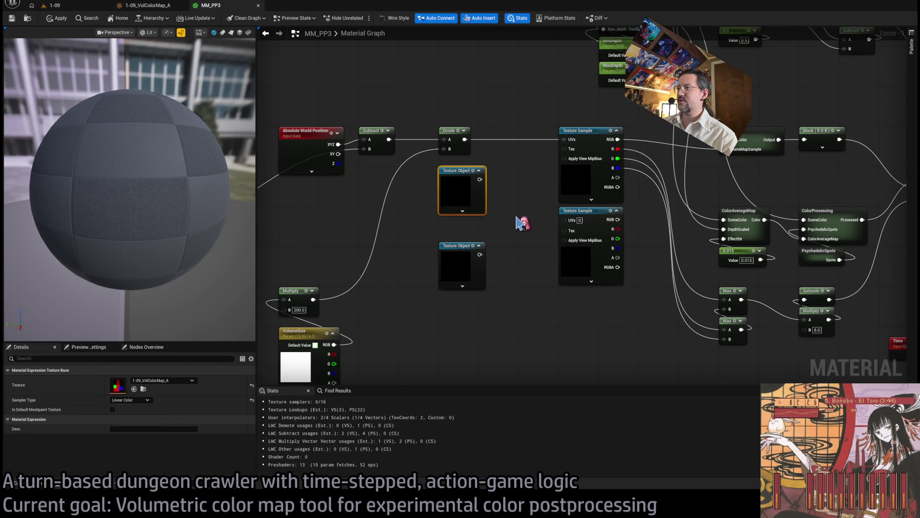
key(ctrl+shift+p)
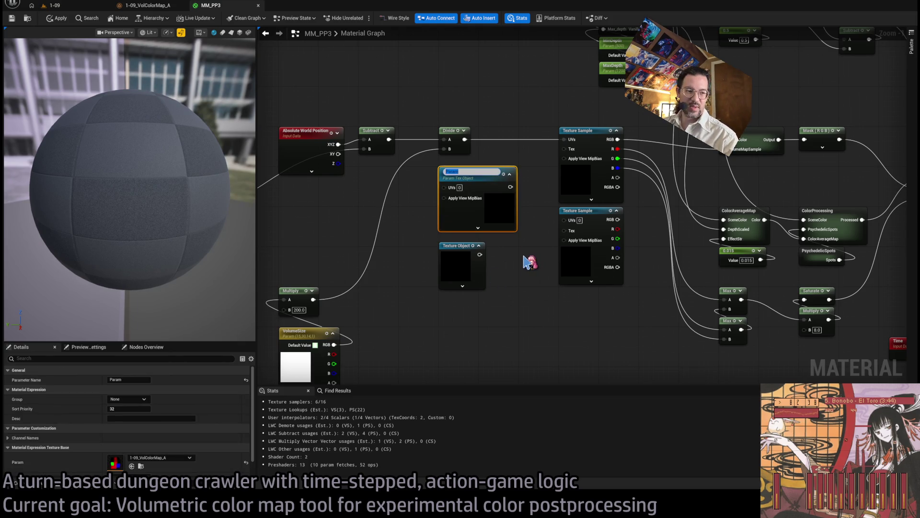
Rename the VolumeA texture parameter, via VolColorMapA, to MaskA
text(VolumeA)
key(Return)
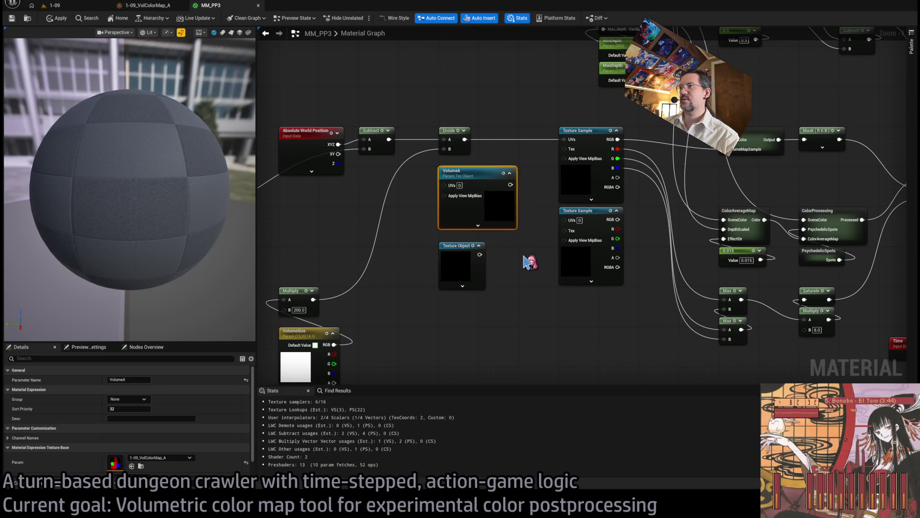
click(457, 247)
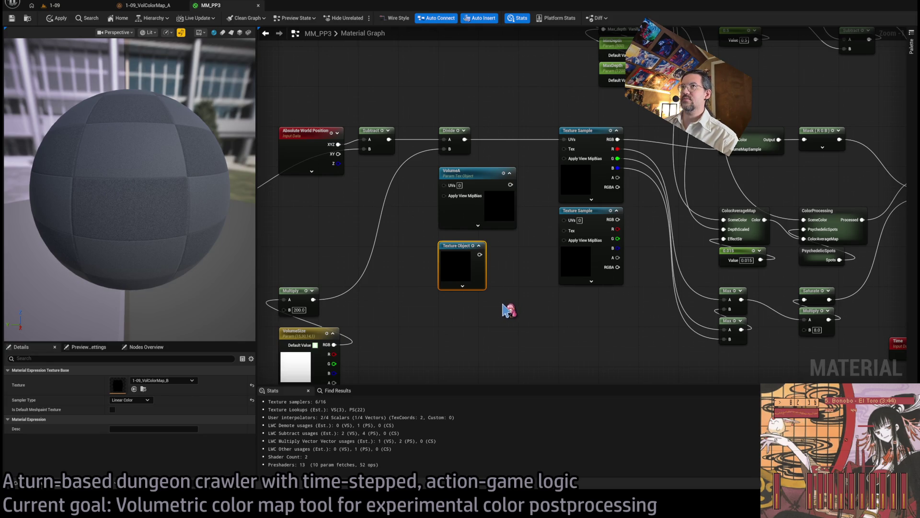
click(459, 177)
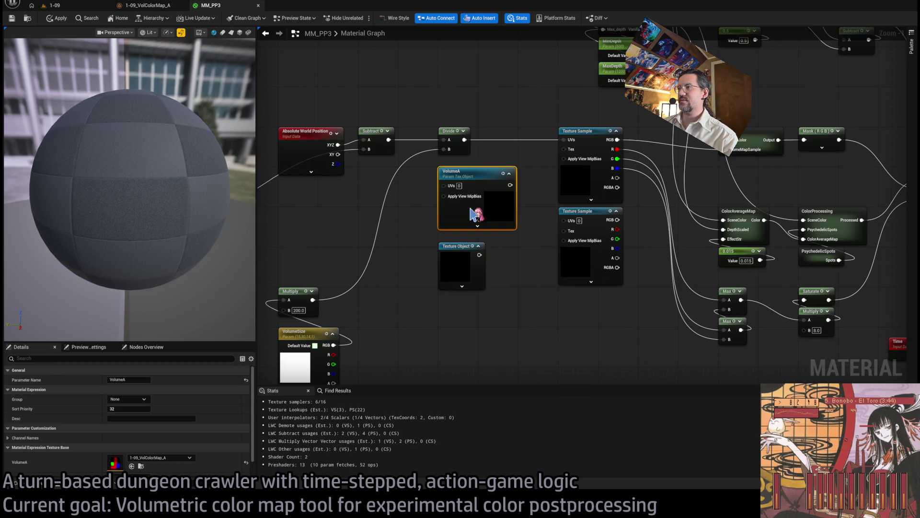
key(F2)
text(V)
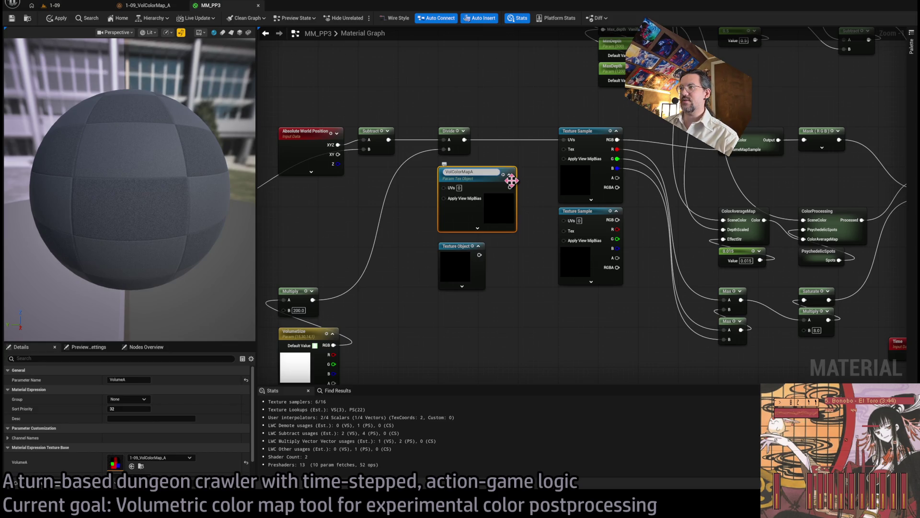
key(Return)
click(462, 247)
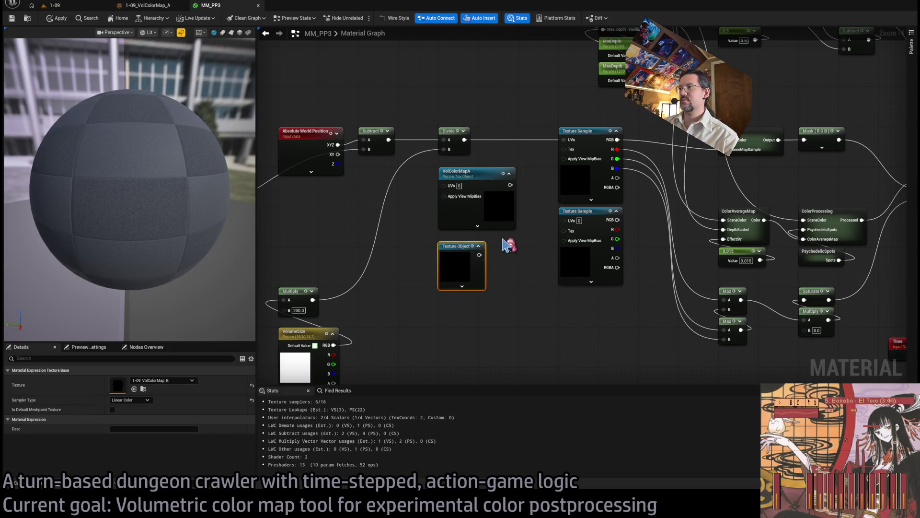
click(453, 171)
key(F2)
text(MaskA)
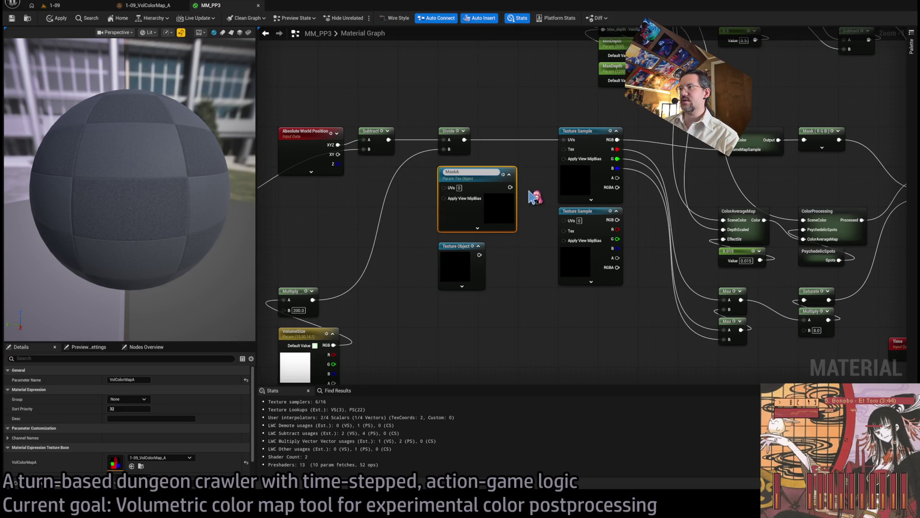
key(Return)
Convert the plain Texture Object into a parameter named MaskB
click(455, 248)
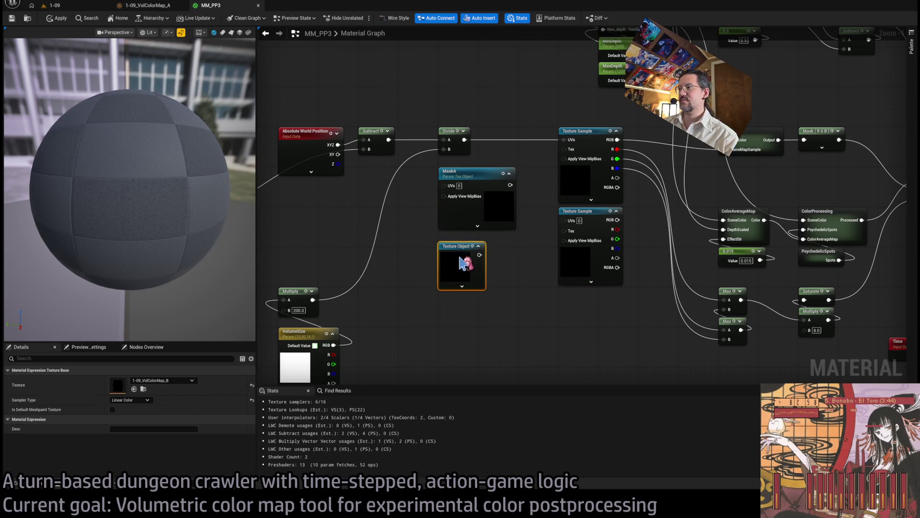
key(ctrl+shift+p)
text(Mask)
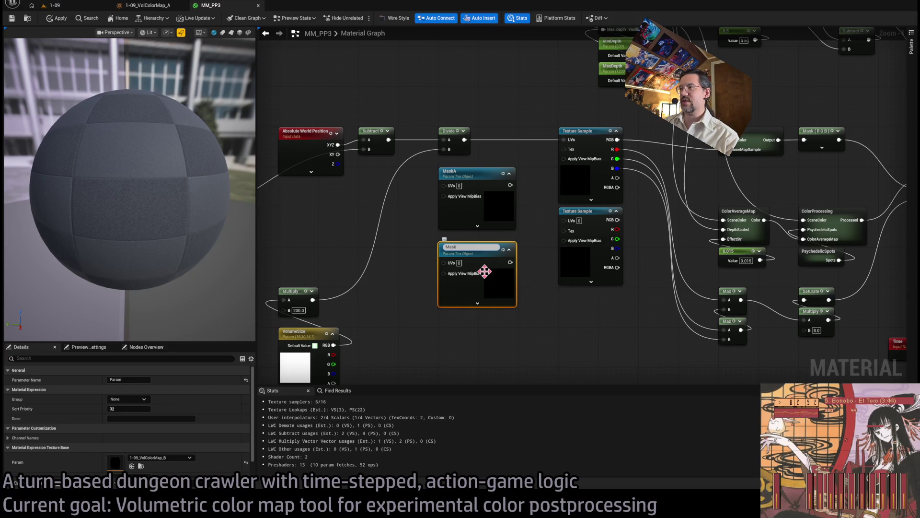
text(B)
key(Return)
Wire MaskA and MaskB into the two Texture Samples' Tex inputs, and Divide into the lower sample's UVs
click(534, 288)
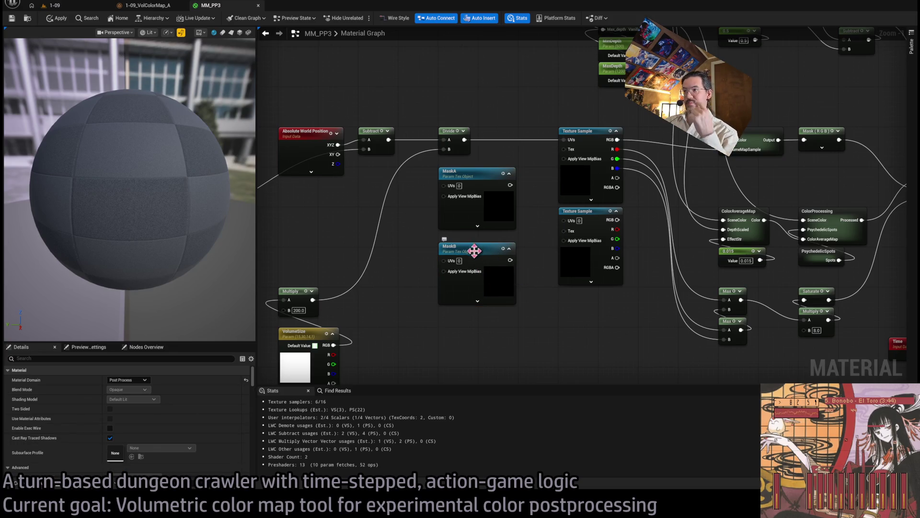
mouse_move(511, 185)
mouse_down()
mouse_move(567, 179)
mouse_move(565, 149)
mouse_up()
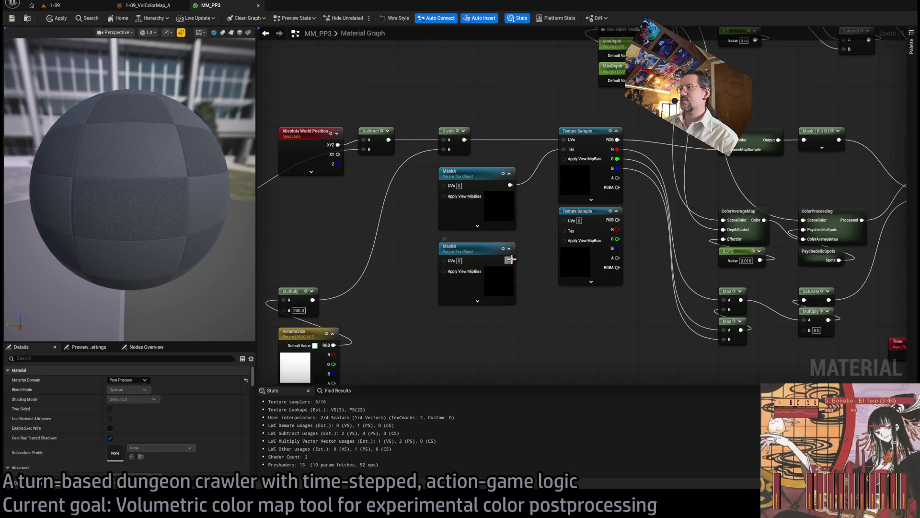
drag(511, 260, 565, 231)
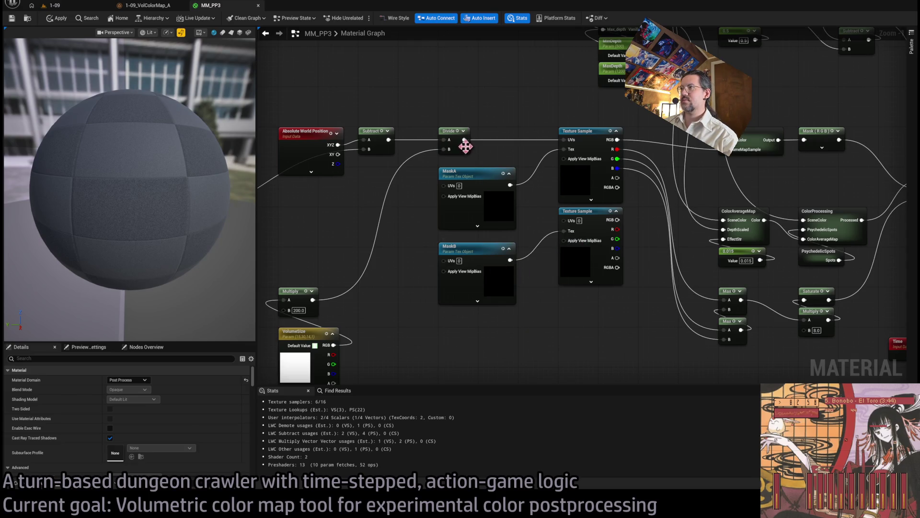
drag(464, 139, 564, 220)
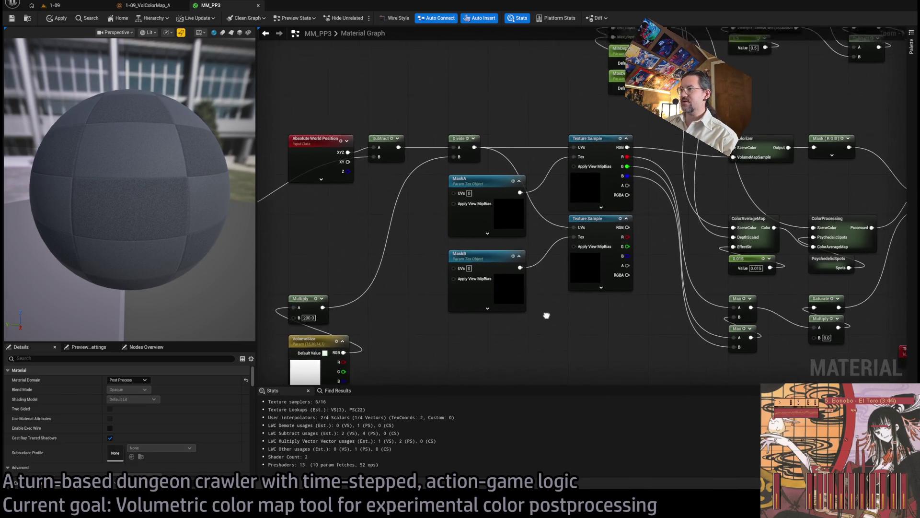
Inspect the MaskA parameter's properties in the Details panel
click(459, 170)
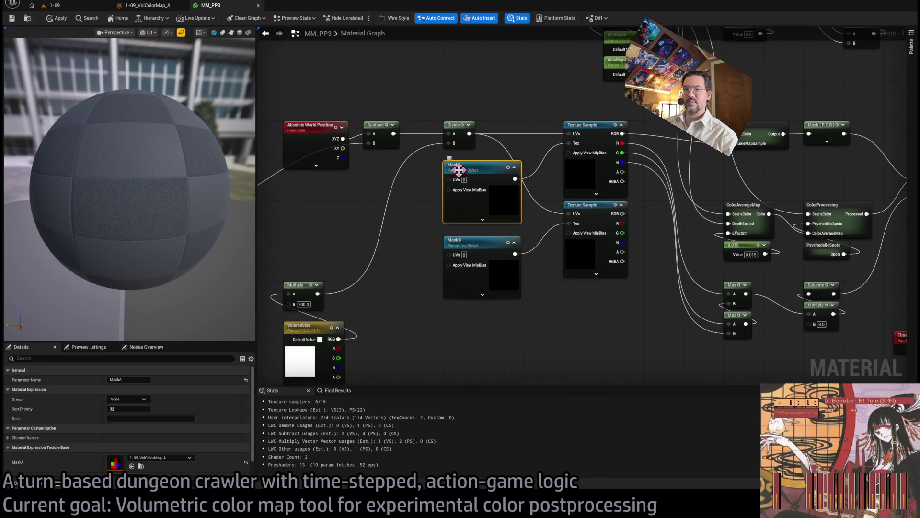
scroll(81, 449, down, 1)
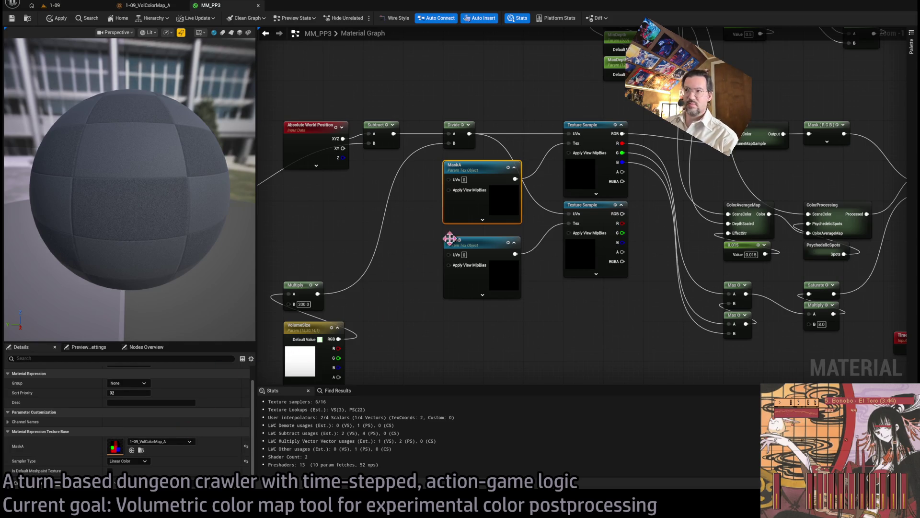
scroll(479, 278, down, 1)
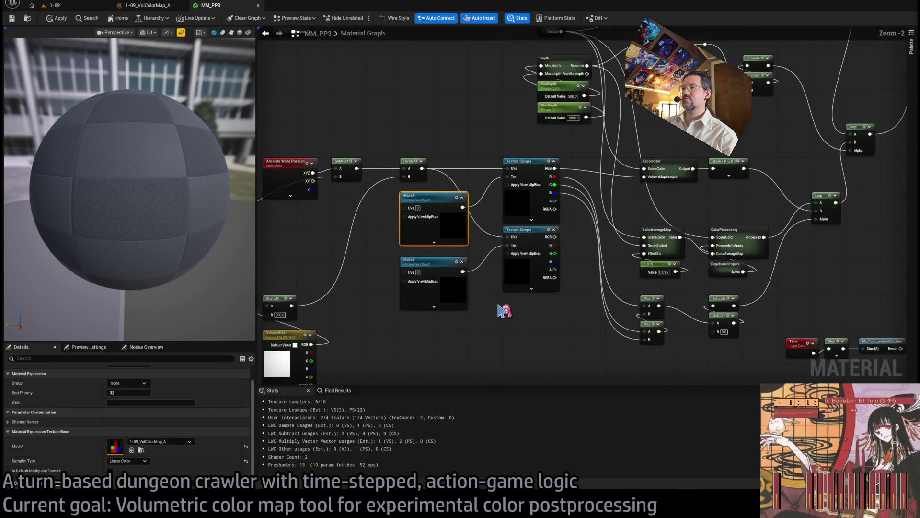
scroll(503, 311, up, 1)
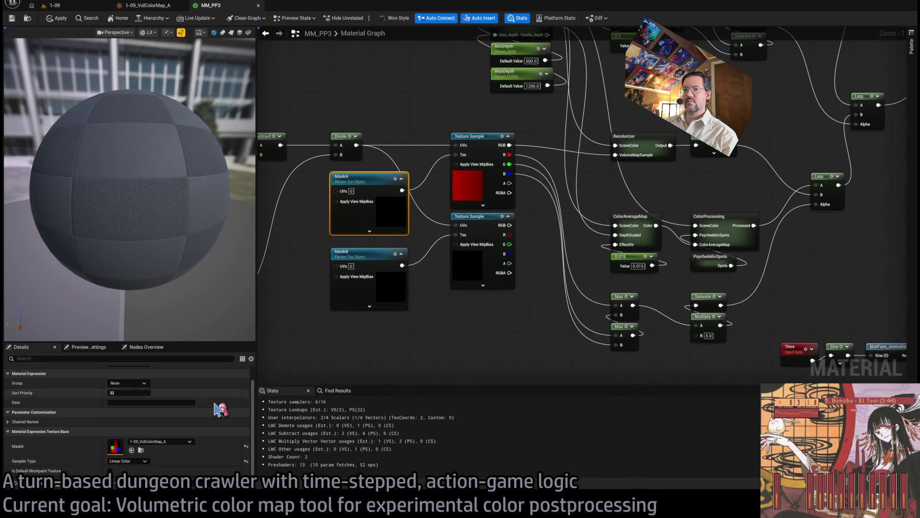
Move to the Lerp area and box-select the Max, Saturate and Multiply alpha-chain nodes
click(499, 335)
drag(512, 333, 467, 342)
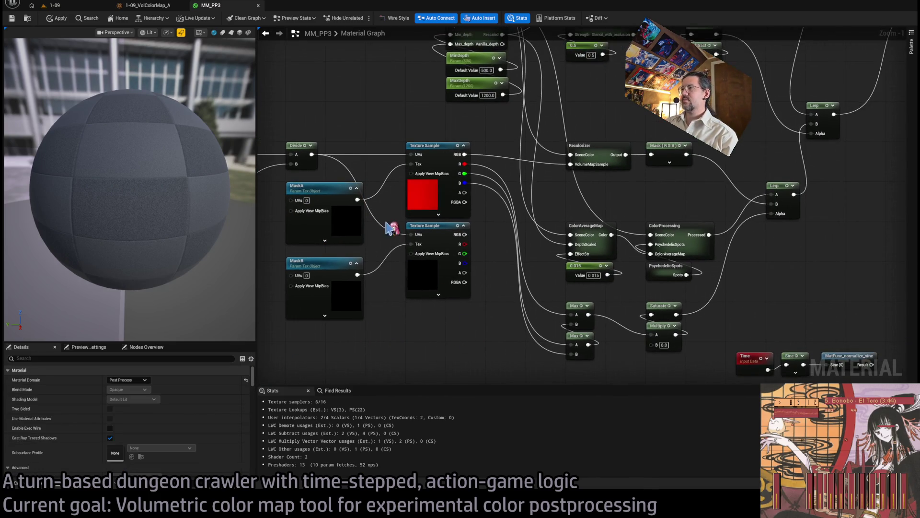
scroll(503, 246, up, 1)
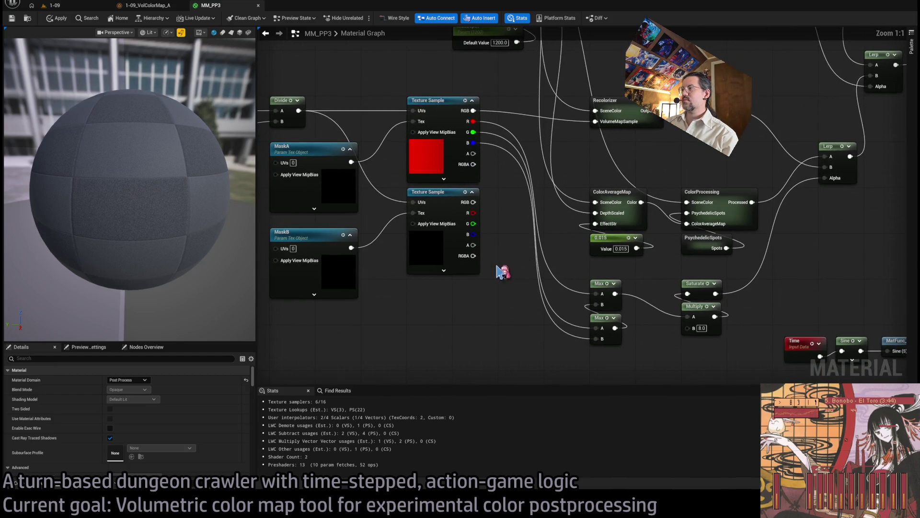
drag(498, 267, 435, 258)
drag(547, 261, 484, 274)
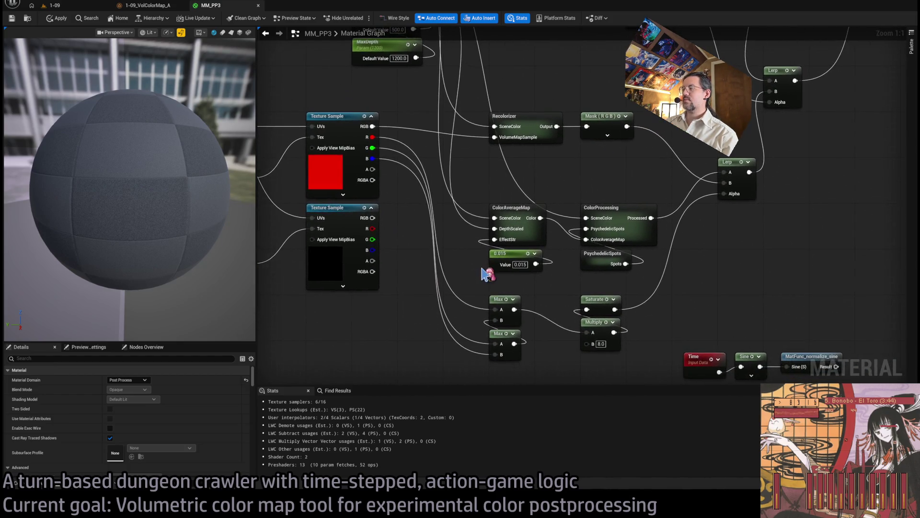
scroll(472, 288, down, 2)
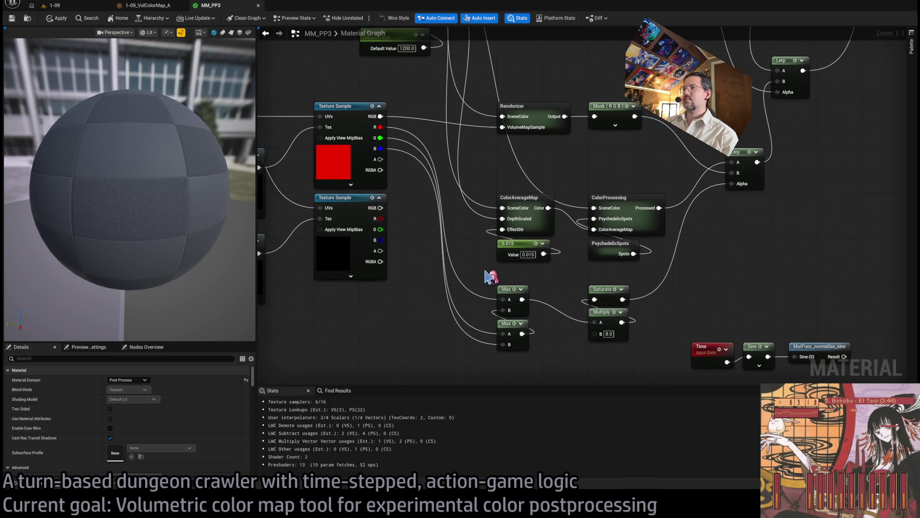
drag(481, 292, 541, 361)
drag(639, 275, 540, 351)
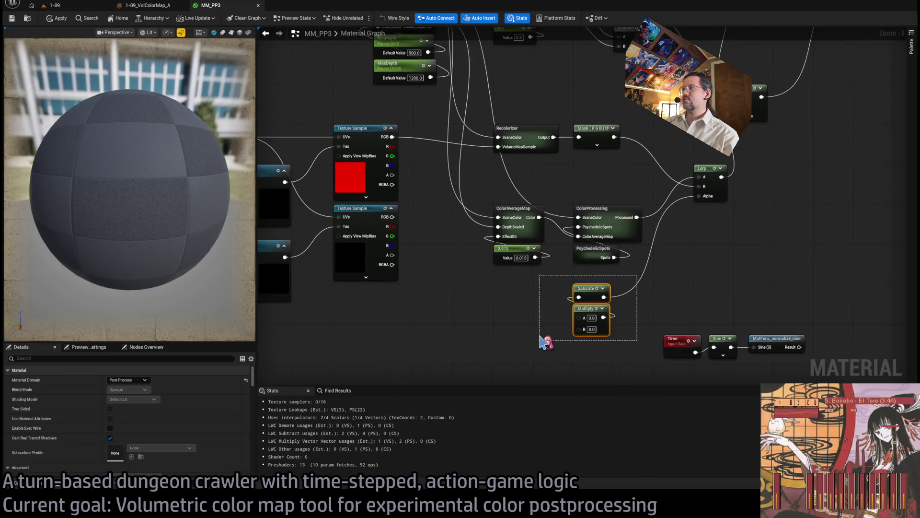
Delete the old Max, Saturate and Multiply alpha-chain nodes
key(Delete)
drag(648, 196, 640, 212)
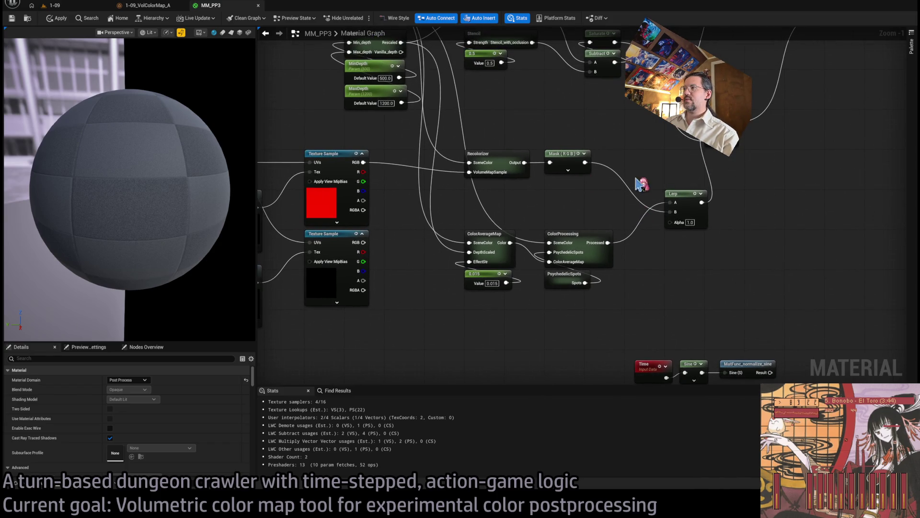
mouse_move(359, 211)
mouse_down()
mouse_move(388, 188)
mouse_move(473, 319)
mouse_move(472, 311)
mouse_up()
Add a Max node combining both Texture Samples' A outputs and place it near the Lerp
text(max)
key(Return)
mouse_move(376, 255)
mouse_down()
mouse_move(465, 341)
mouse_move(689, 202)
mouse_up()
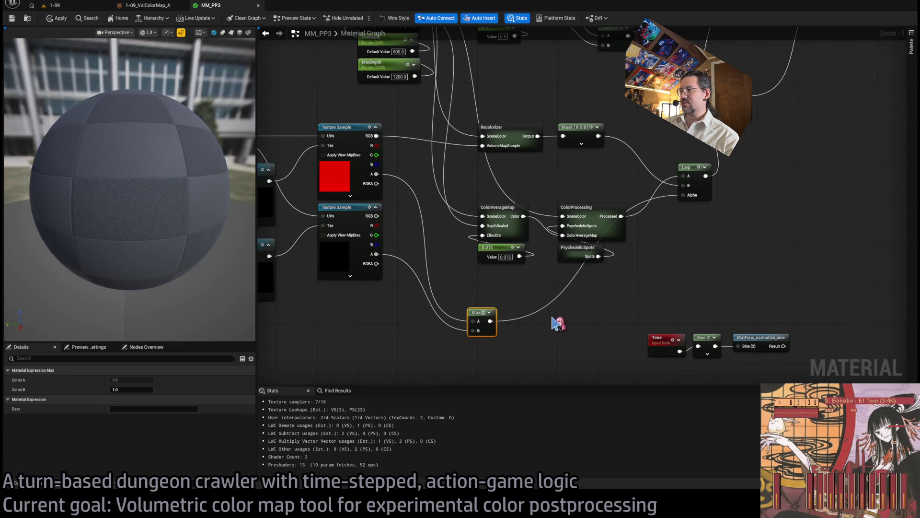
mouse_move(473, 315)
mouse_down()
mouse_move(504, 307)
mouse_move(484, 290)
mouse_up()
click(629, 273)
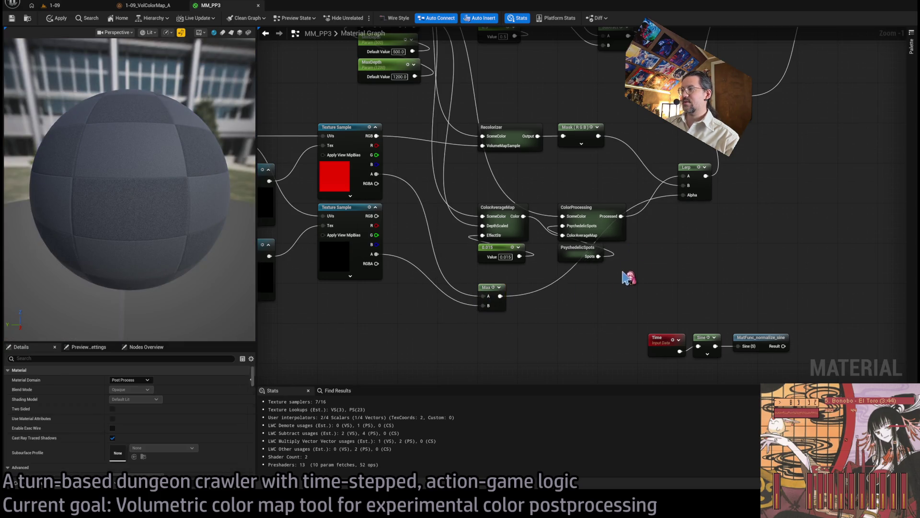
drag(628, 274, 616, 301)
scroll(668, 243, up, 1)
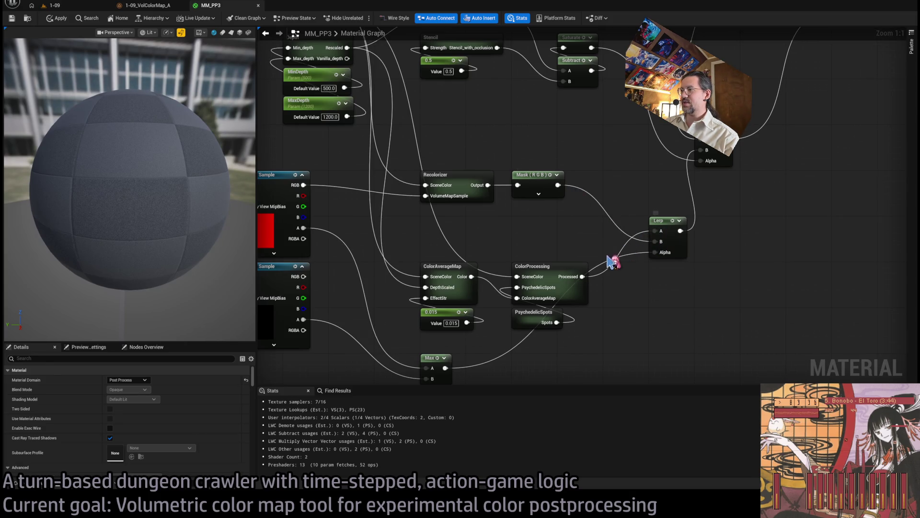
mouse_move(533, 349)
mouse_down()
mouse_move(526, 174)
mouse_move(428, 194)
mouse_up()
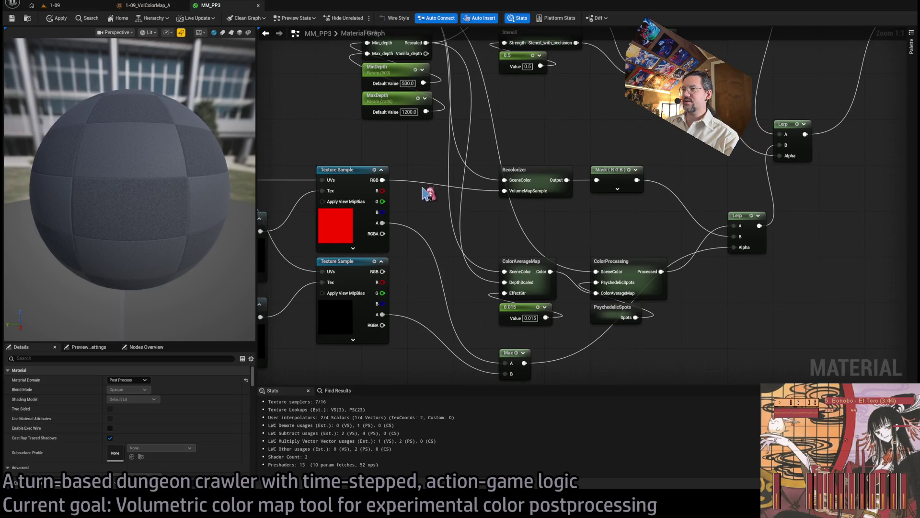
click(528, 173)
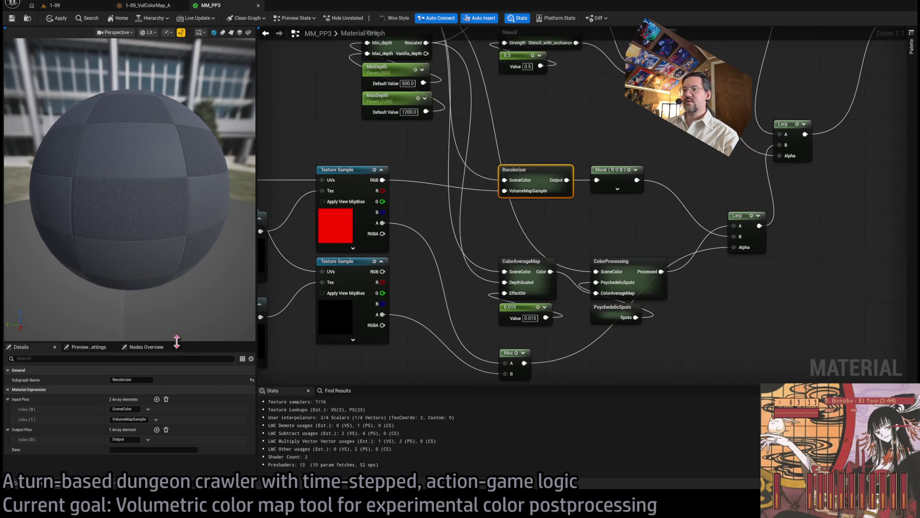
Rename the Recolorizer's second input pin to VolumeMapSampleA
click(128, 419)
text(A)
key(Return)
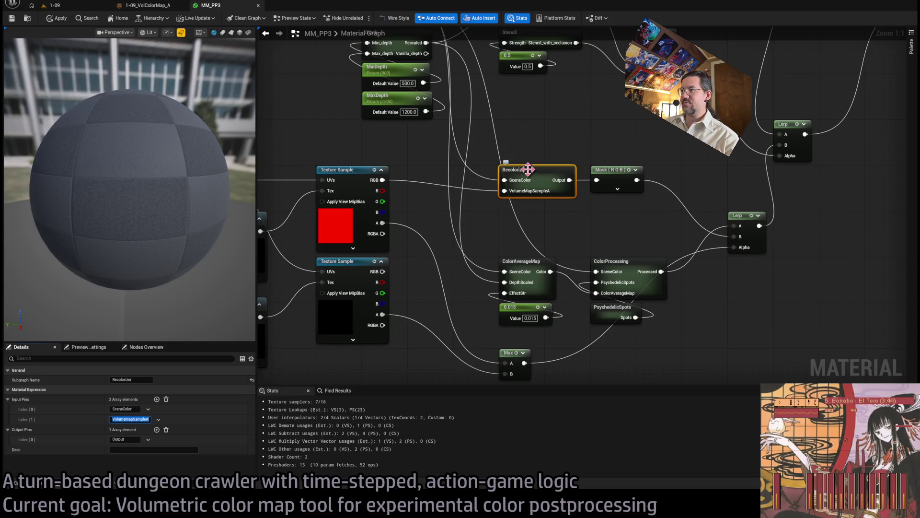
Add a third input pin to the Recolorizer and paste the copied pin name into it
click(156, 399)
click(123, 429)
key(ctrl+v)
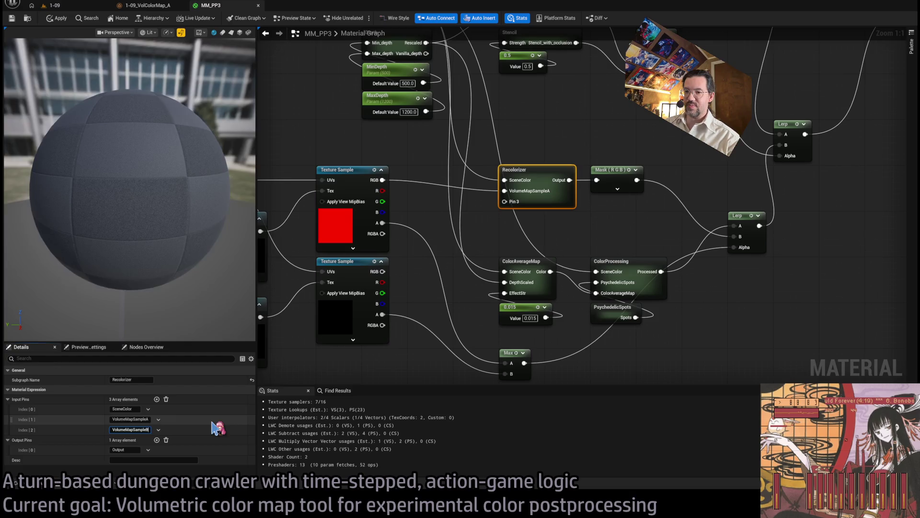